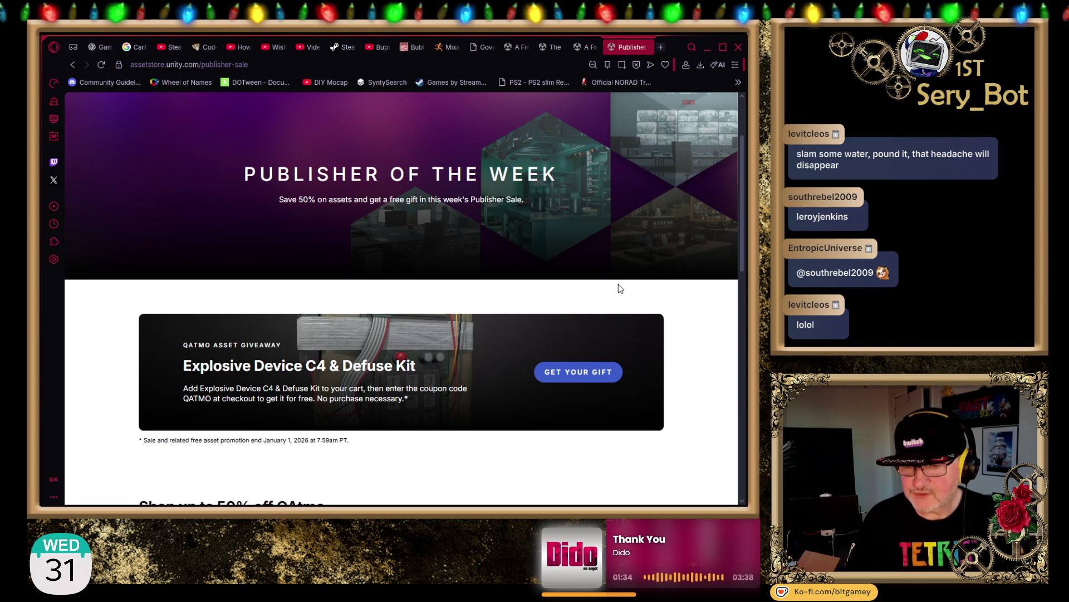
Step: Copy the publisher sale page's URL and select the QATMO coupon code in the giveaway banner
left_click(223, 65)
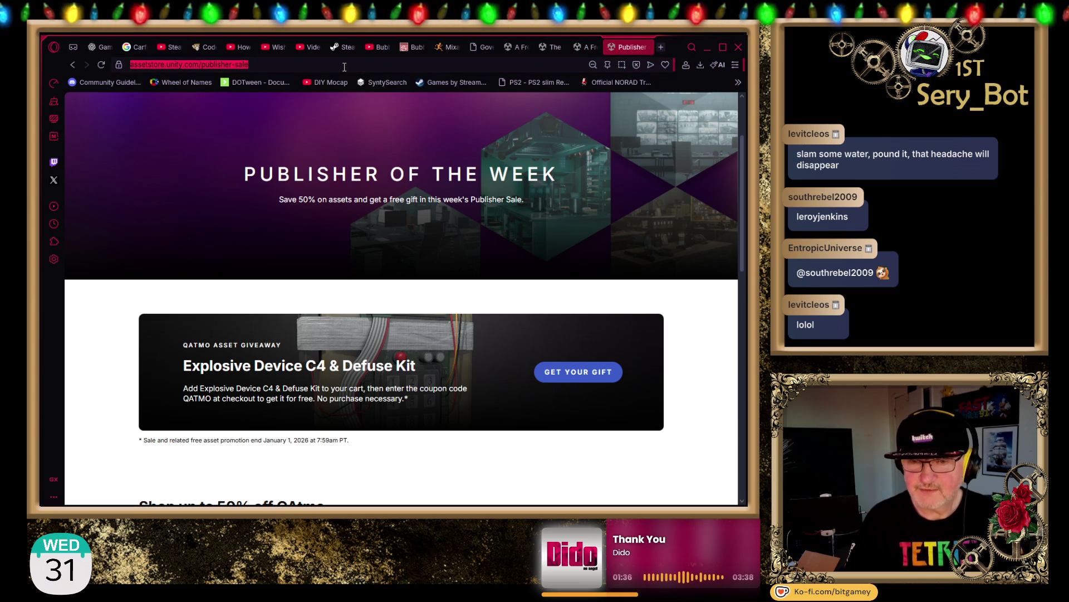
key("Escape")
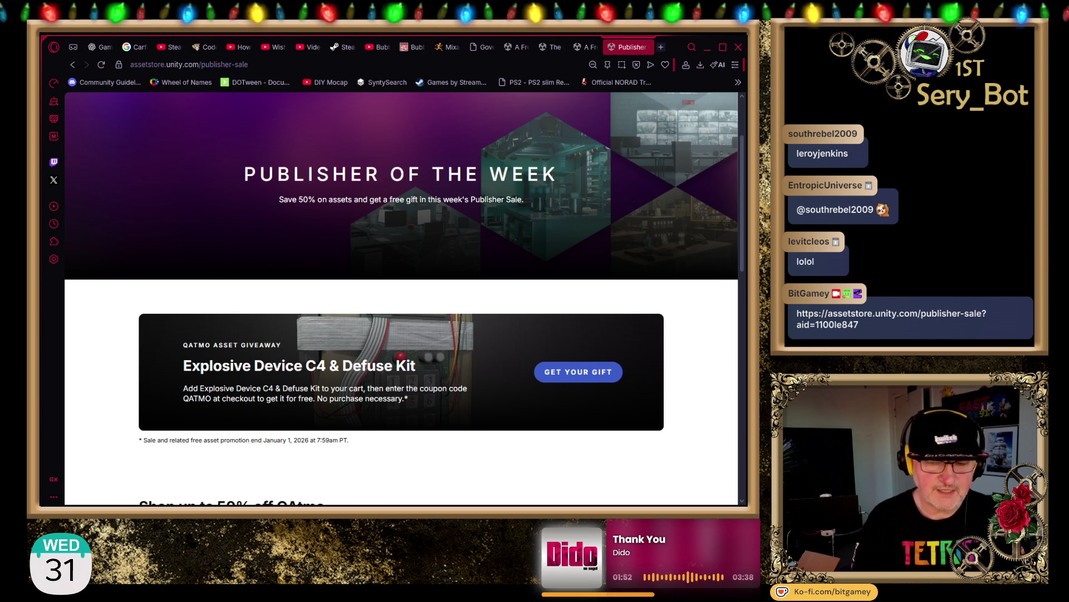
double_click(199, 398)
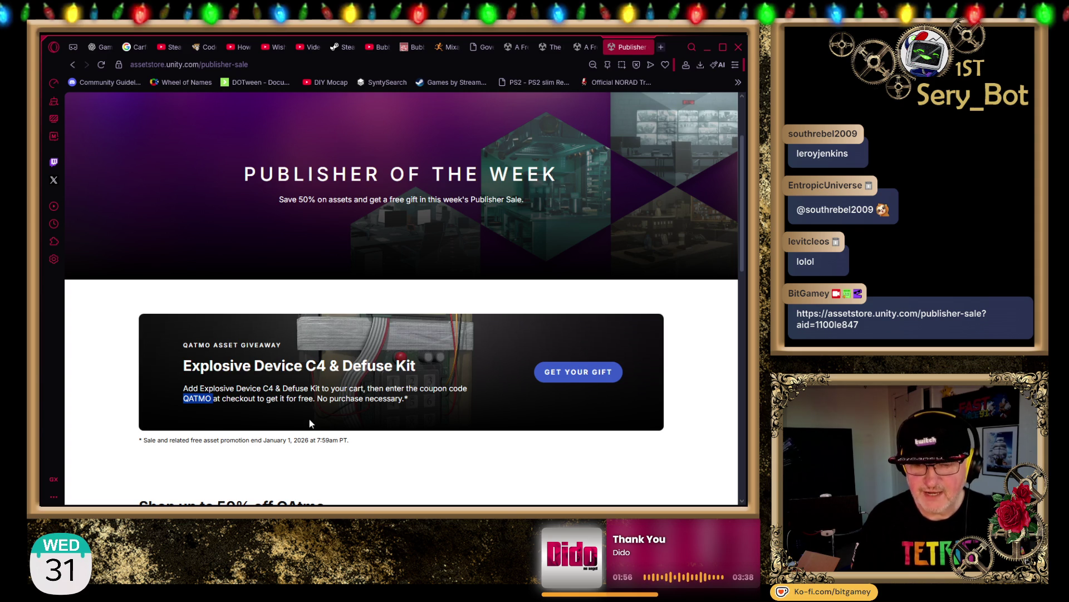
Step: Claim the free Explosive Device C4 & Defuse Kit gift, check its already-purchased page, then close it
left_click(580, 377)
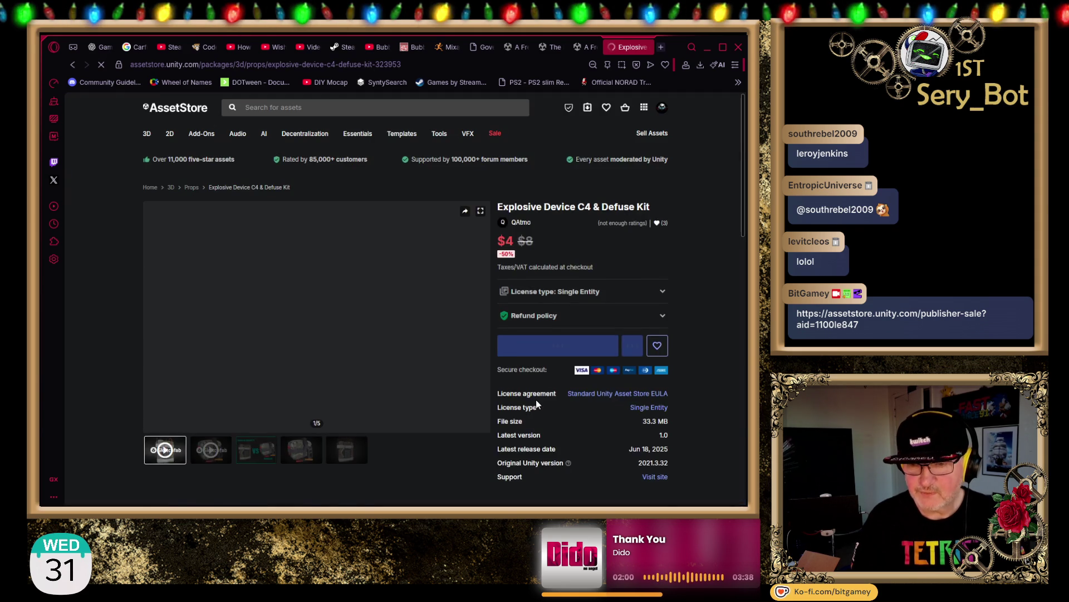
scroll(106, 326, "down", 2)
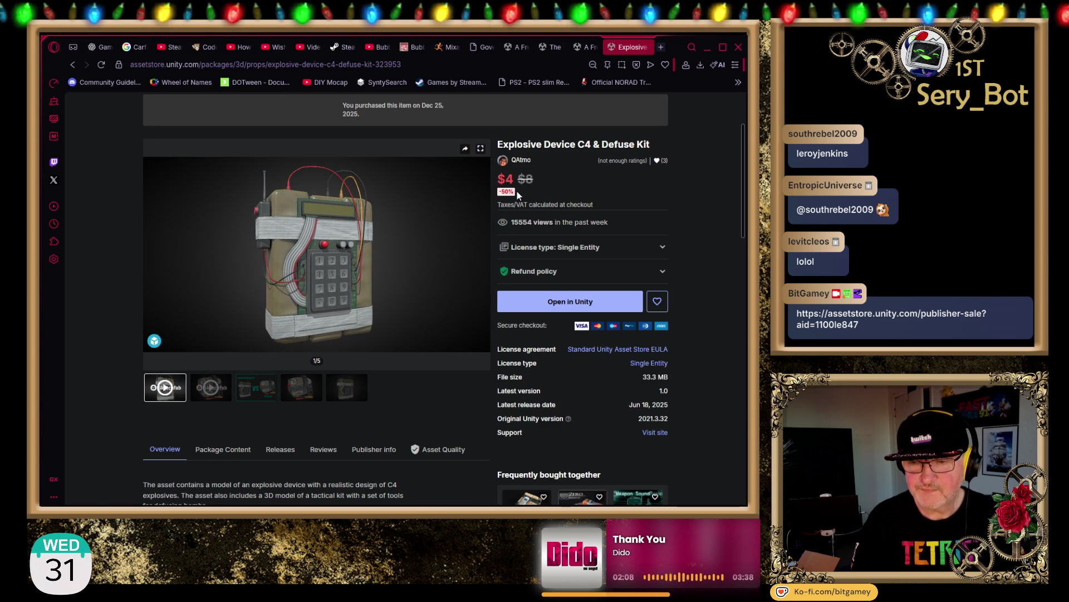
left_click_drag(505, 179, 500, 177)
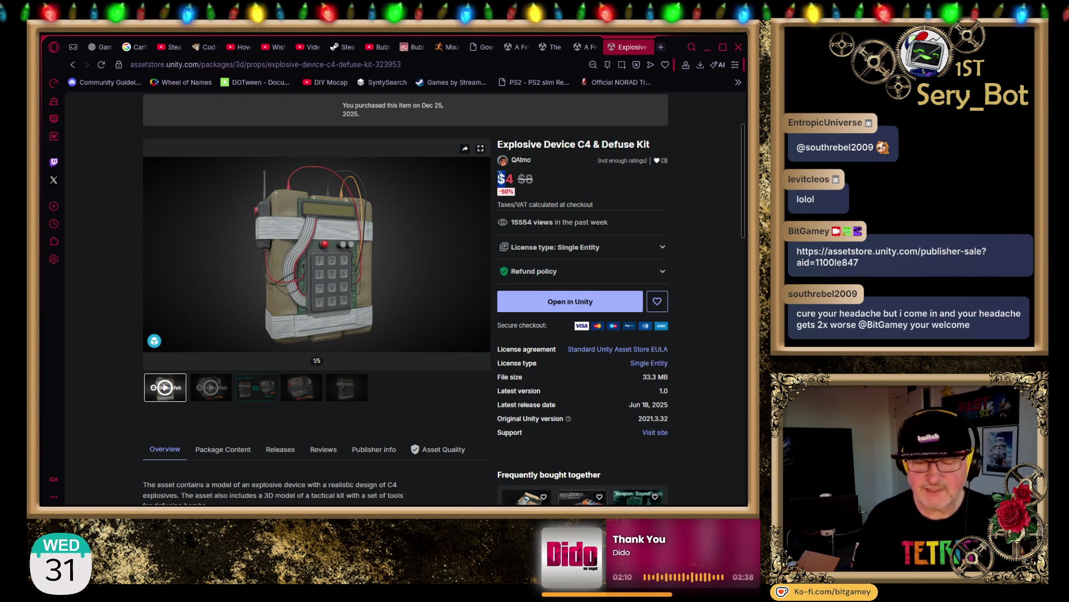
left_click(503, 176)
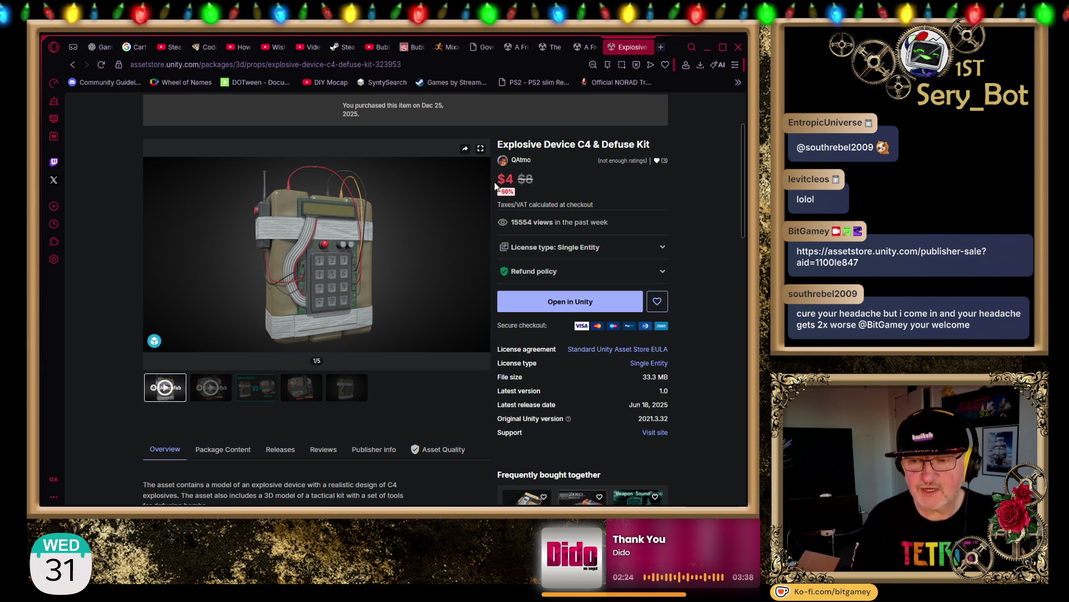
left_click(646, 47)
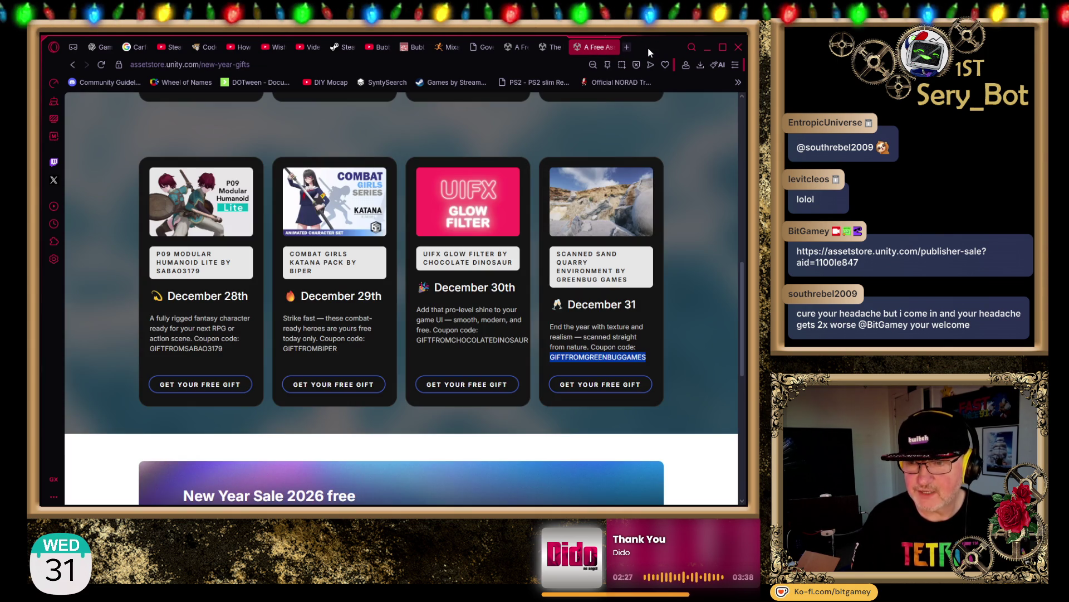
Step: Deselect the coupon text on the gifts page and return to the Unity Editor
left_click(718, 148)
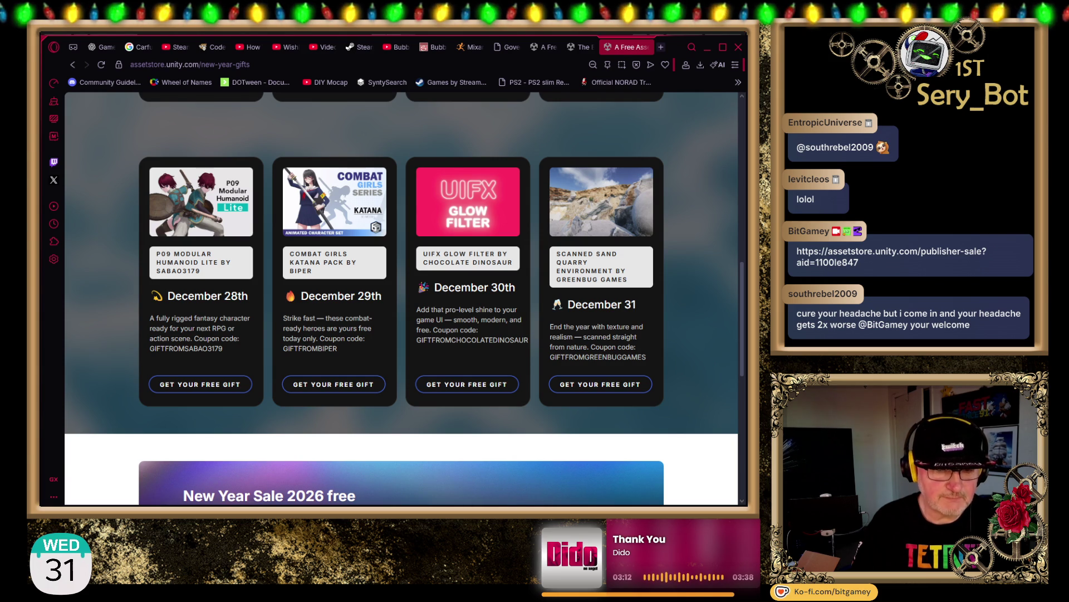
key("alt+Tab")
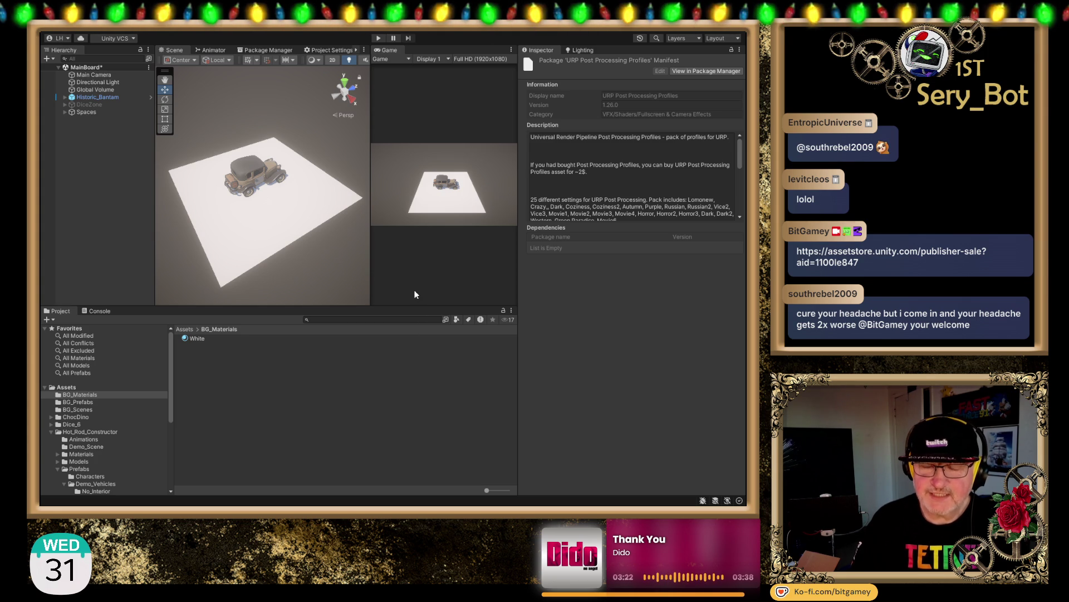
Step: Orbit around the vintage car, then open the Hot_Rod_Constructor folder and its Prefabs subfolder
mouse_move(169, 238)
left_mouse_down()
mouse_move(291, 243)
mouse_move(252, 262)
mouse_move(270, 255)
mouse_move(262, 238)
mouse_move(297, 254)
left_mouse_up()
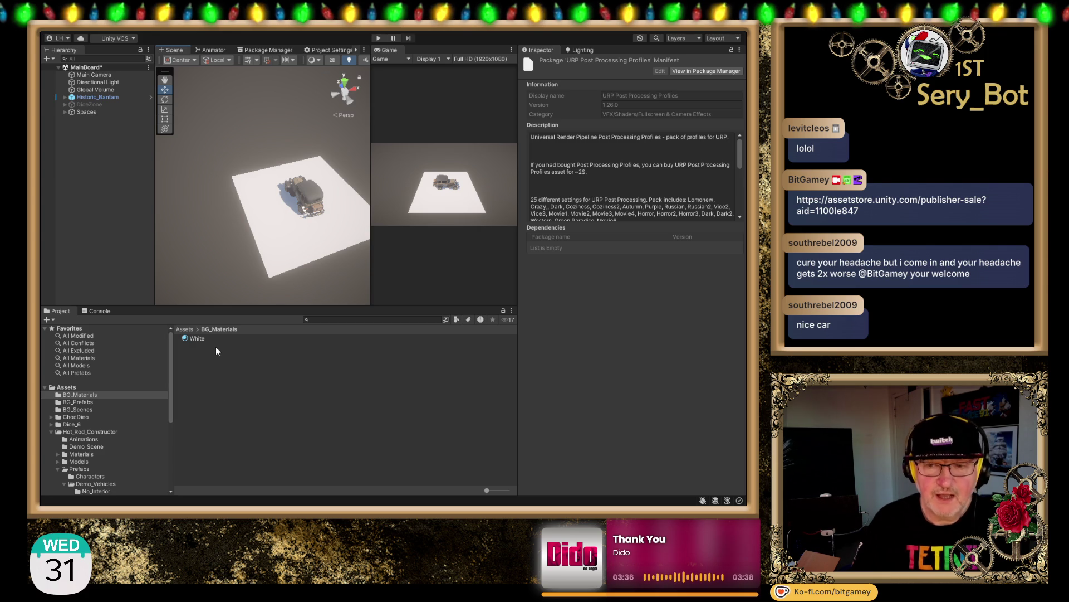
left_click(96, 430)
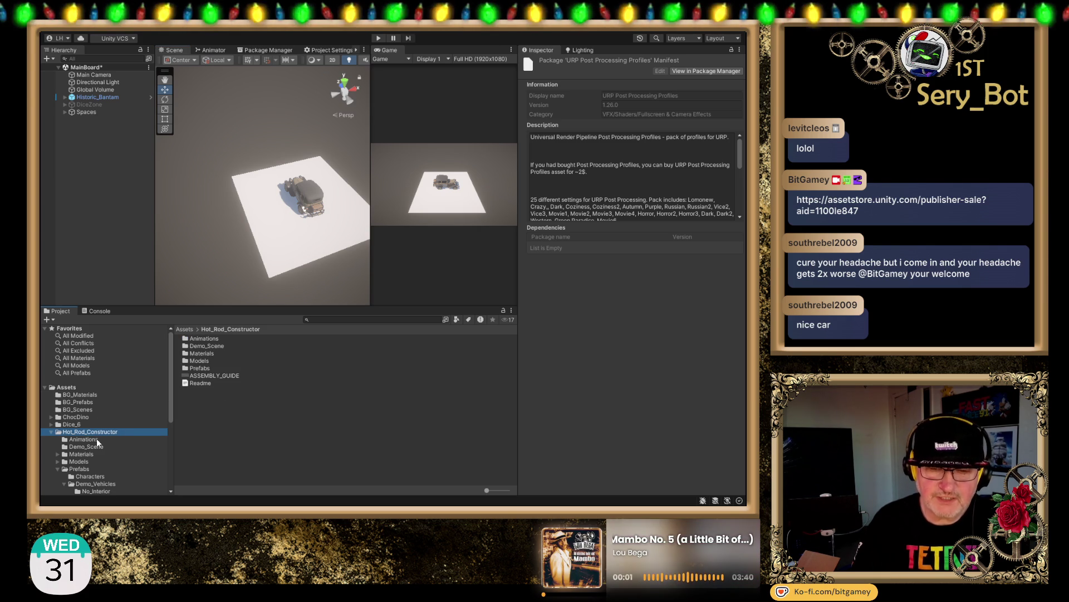
left_click(78, 469)
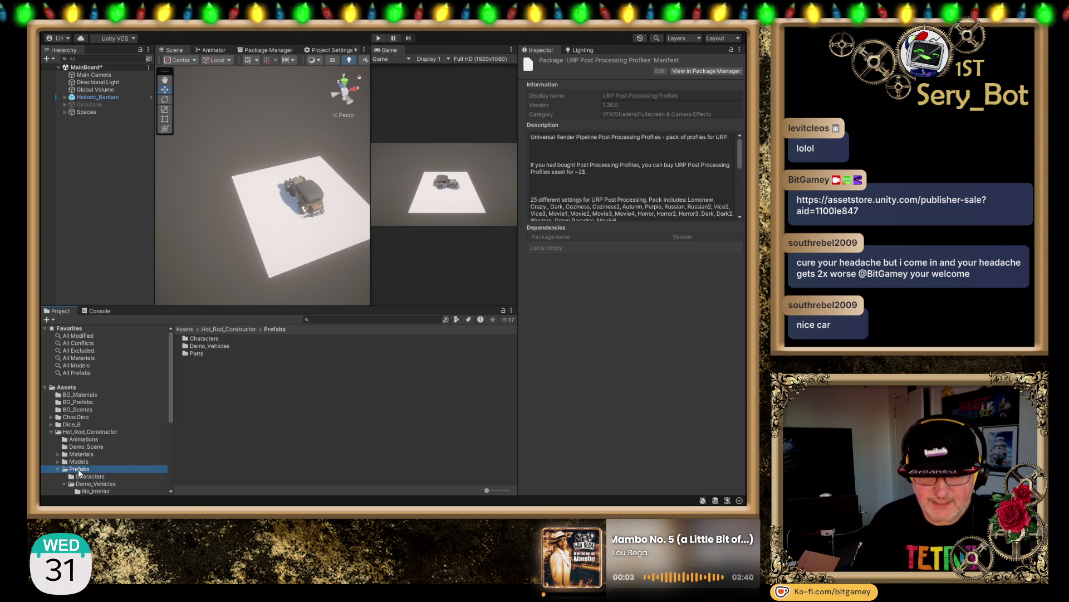
Step: Open the Demo_Vehicles prefab folder and enlarge its vehicle prefabs into thumbnail previews
scroll(146, 455, "down", 2)
left_click(103, 457)
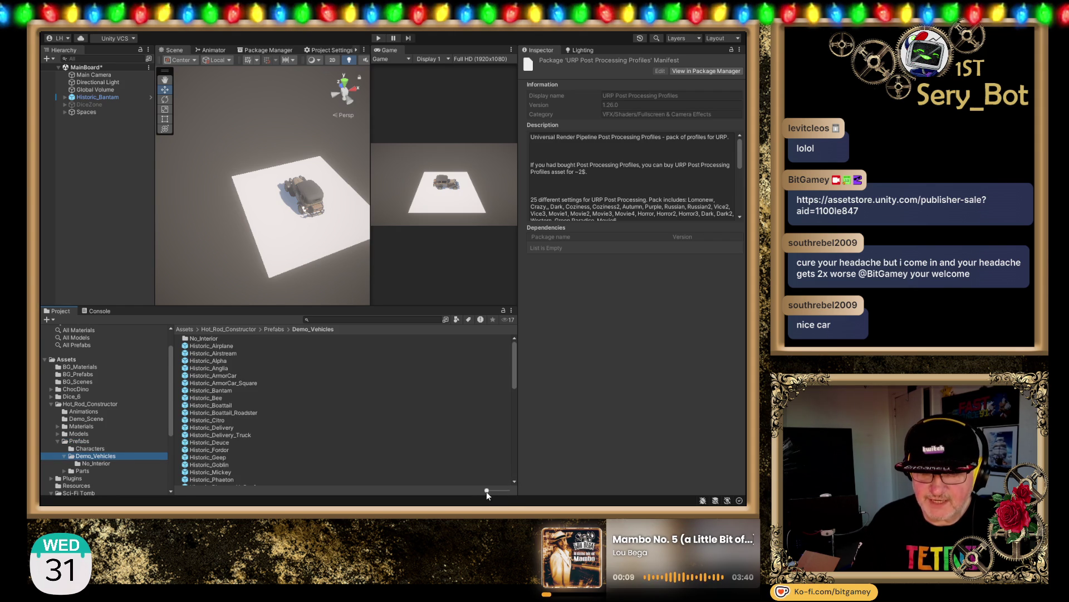
left_click_drag(487, 491, 507, 491)
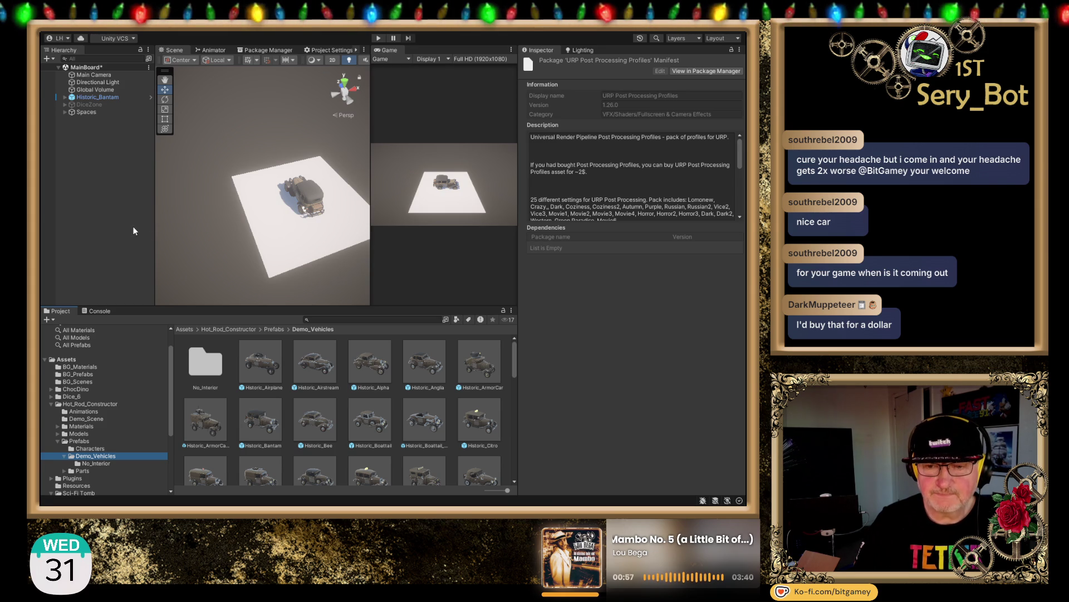
mouse_move(232, 249)
left_mouse_down()
mouse_move(172, 239)
mouse_move(267, 246)
left_mouse_up()
Step: Select the white Plane in the Scene view and widen the Game view
left_click(268, 246)
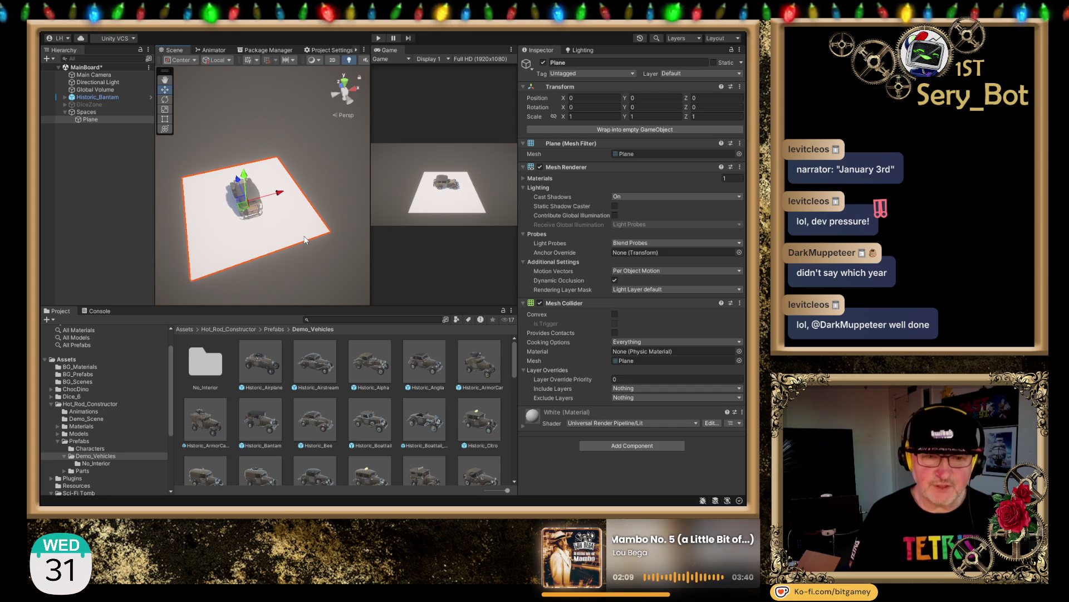
left_click_drag(371, 200, 319, 201)
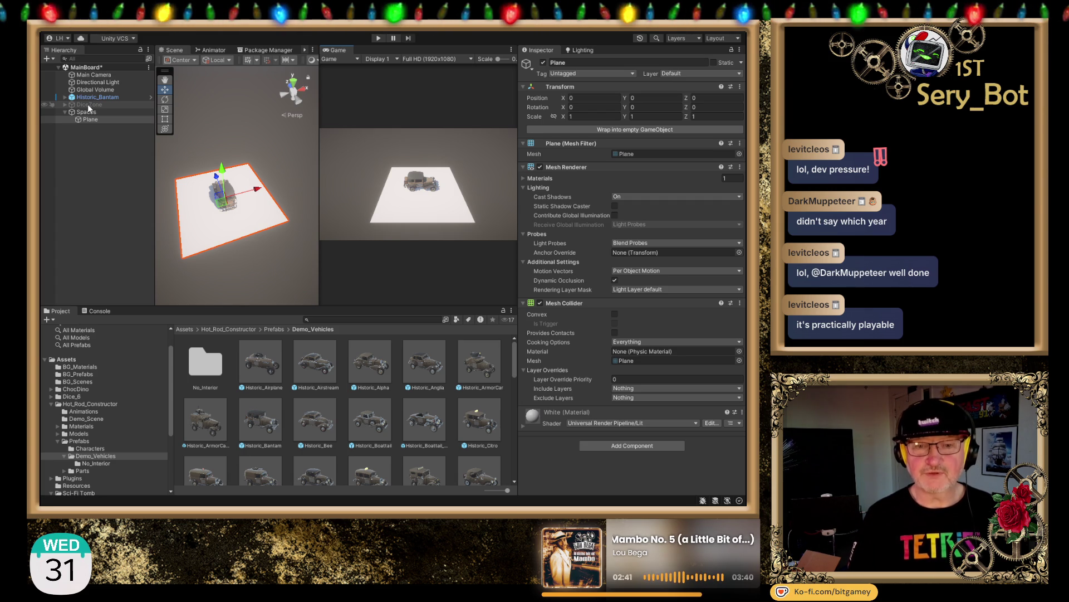
Step: Move Historic_Bantam under Spaces and deactivate both Spaces and the car
left_click(89, 105)
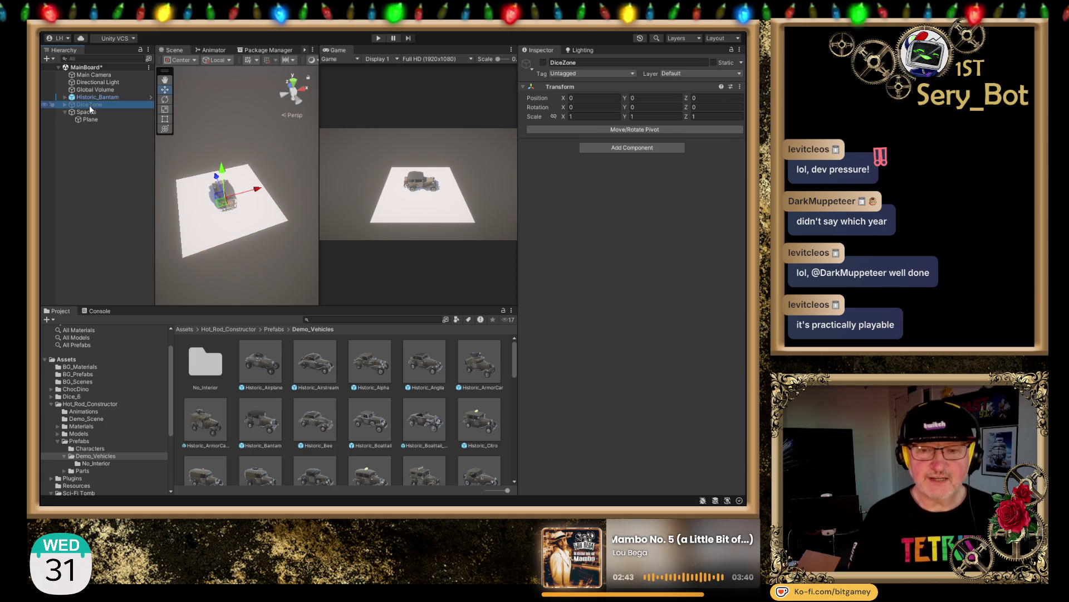
left_click(82, 112)
left_click(64, 112)
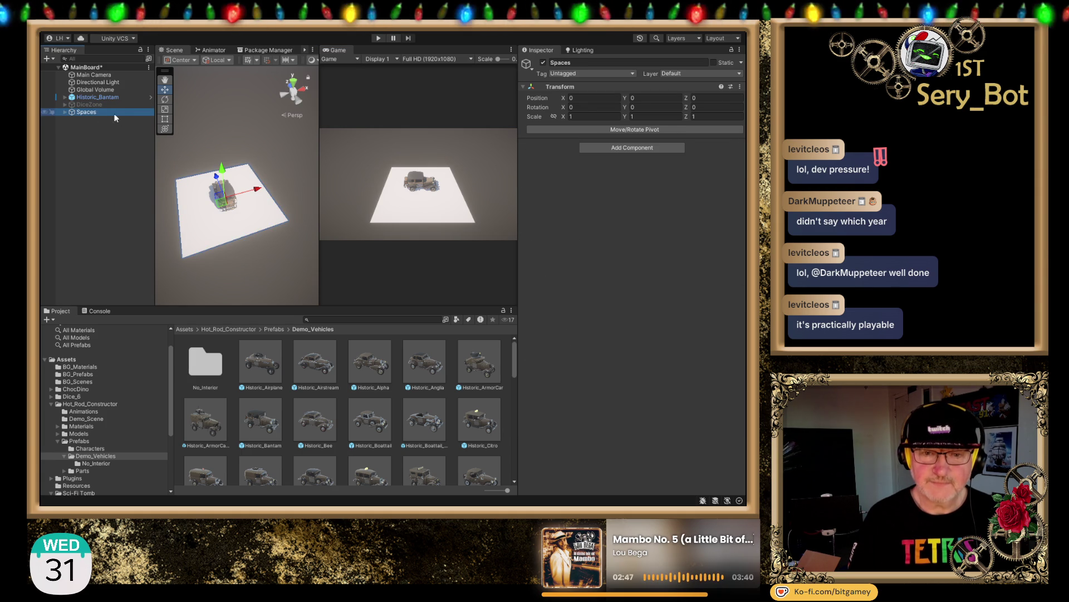
left_click(92, 103)
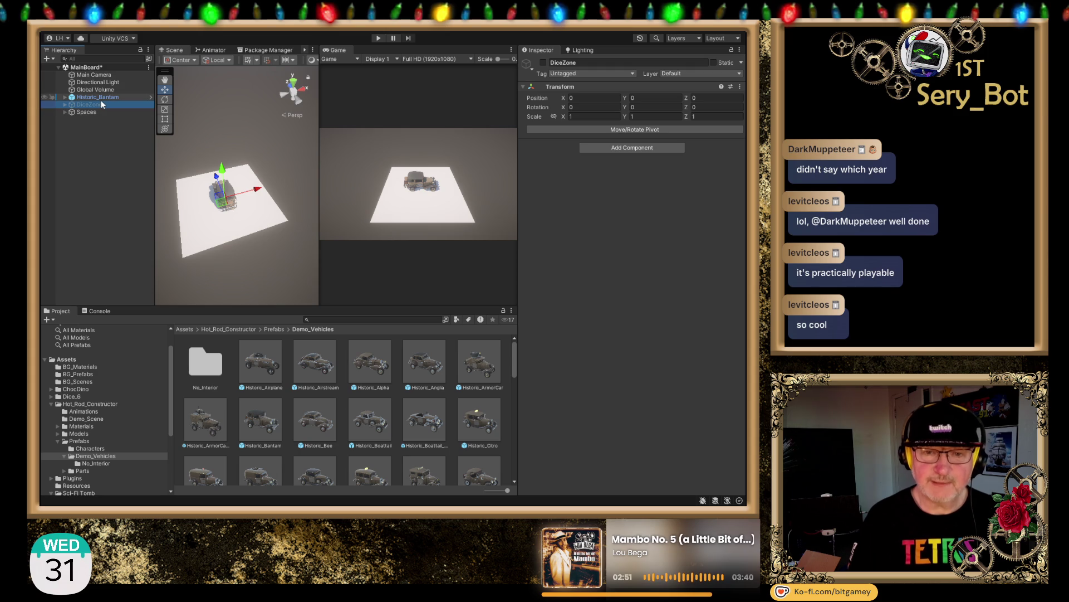
left_click_drag(100, 97, 102, 114)
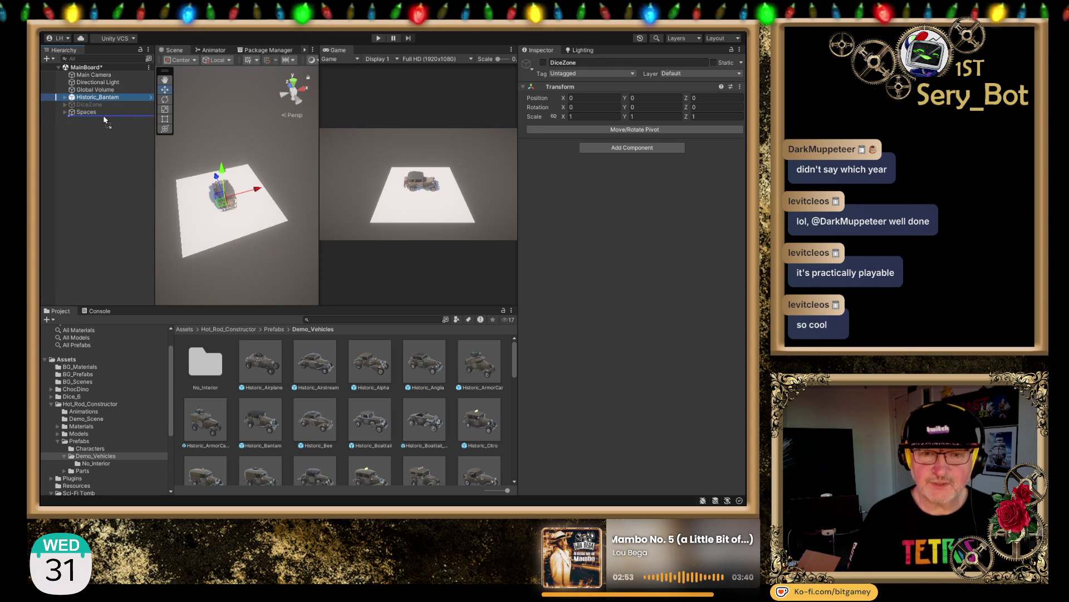
left_click(97, 102, "ctrl")
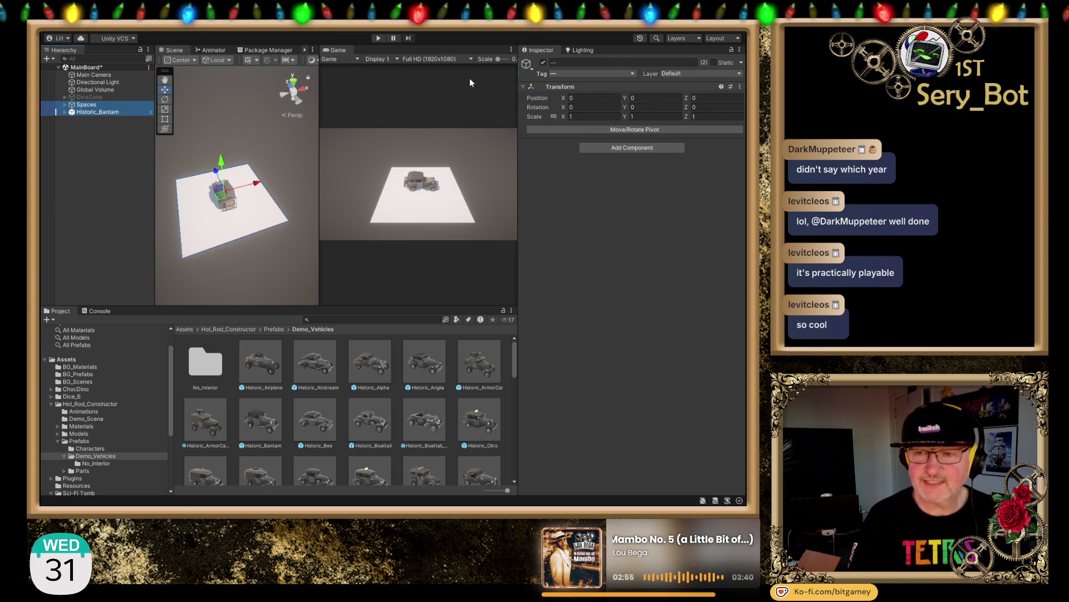
left_click(544, 63)
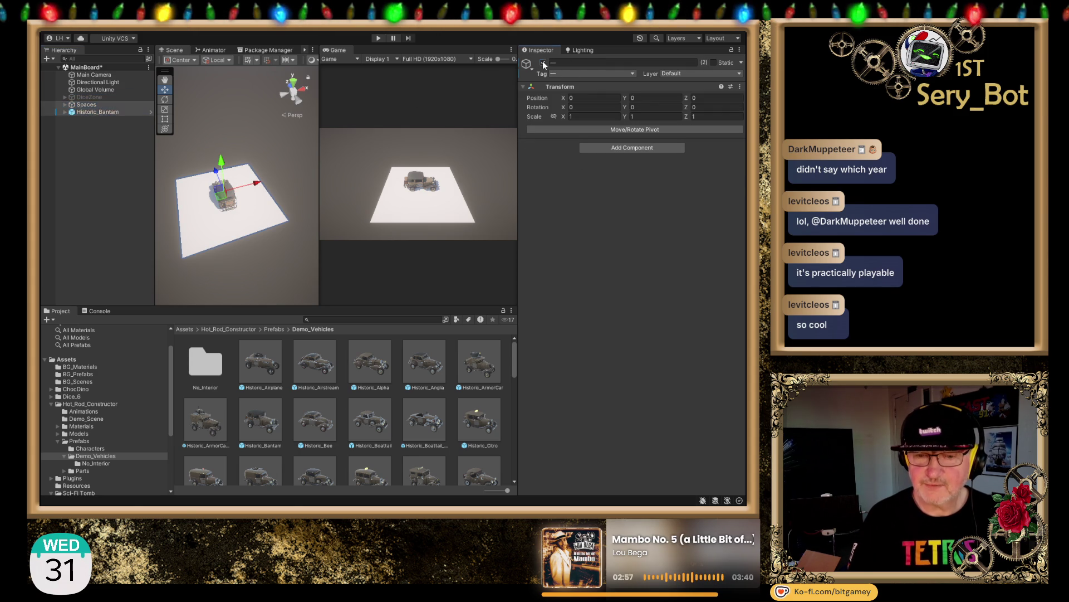
Step: Activate DiceZone so the die and board appear, then enter Play mode
left_click(115, 128)
left_click(92, 97)
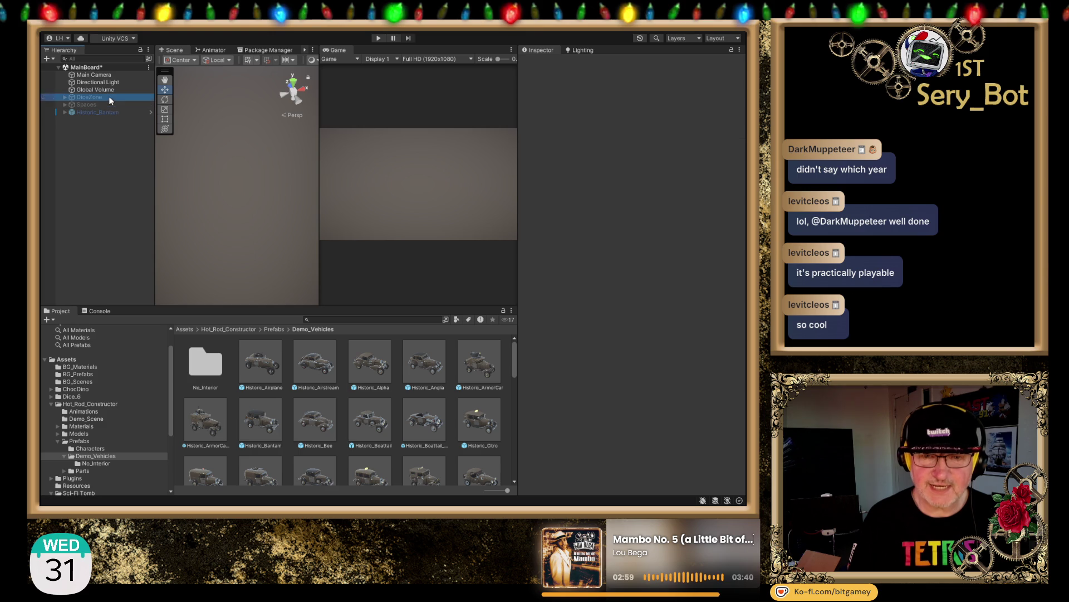
left_click(543, 62)
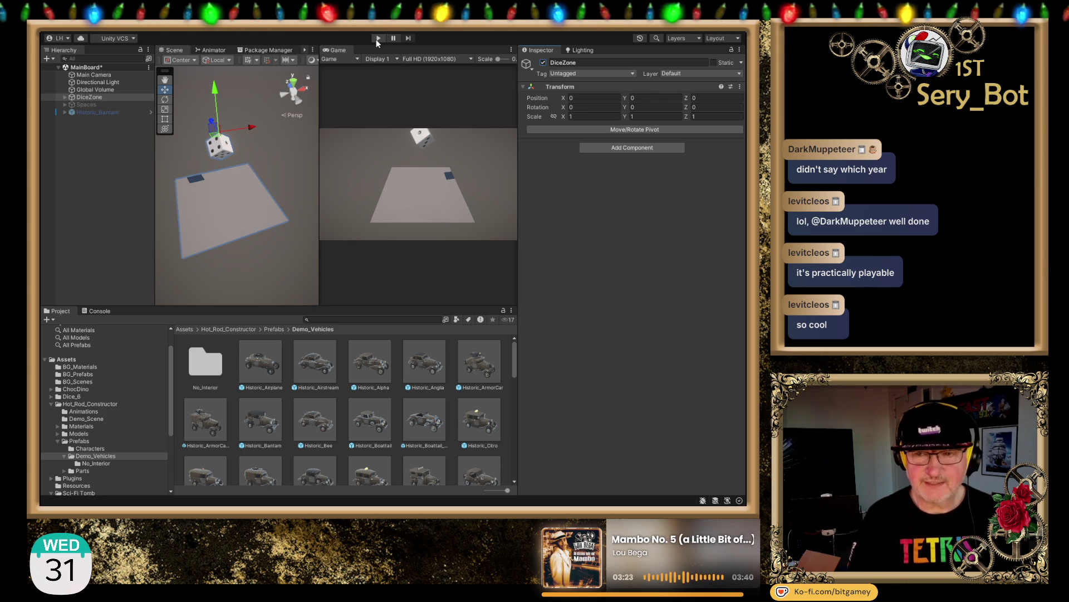
left_click(377, 39)
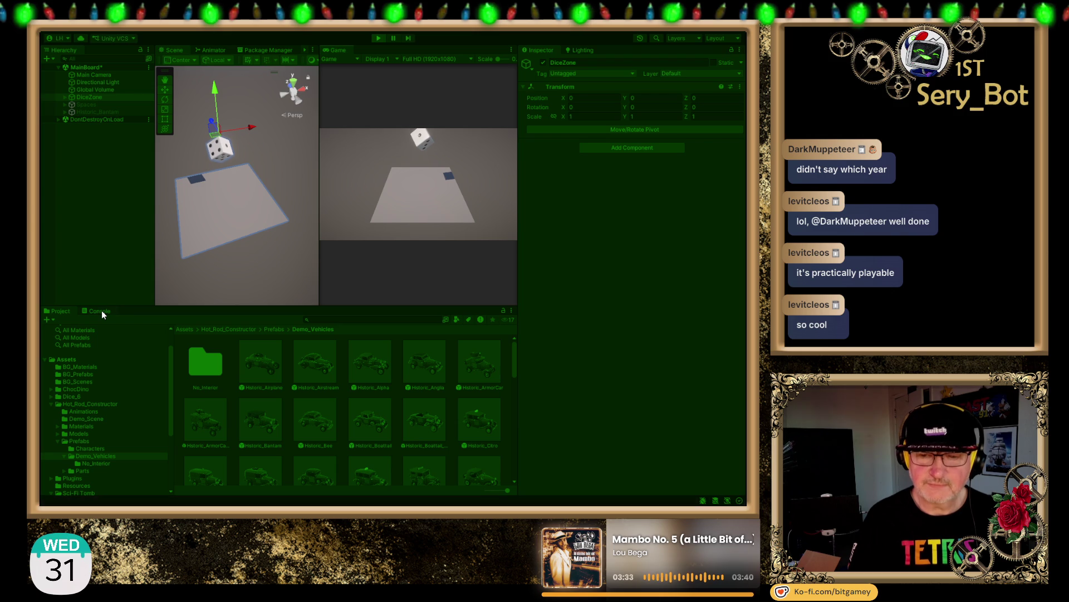
Step: Bring up the Console panel during Play mode to see the Dice rolled: 2 log
left_click(102, 310)
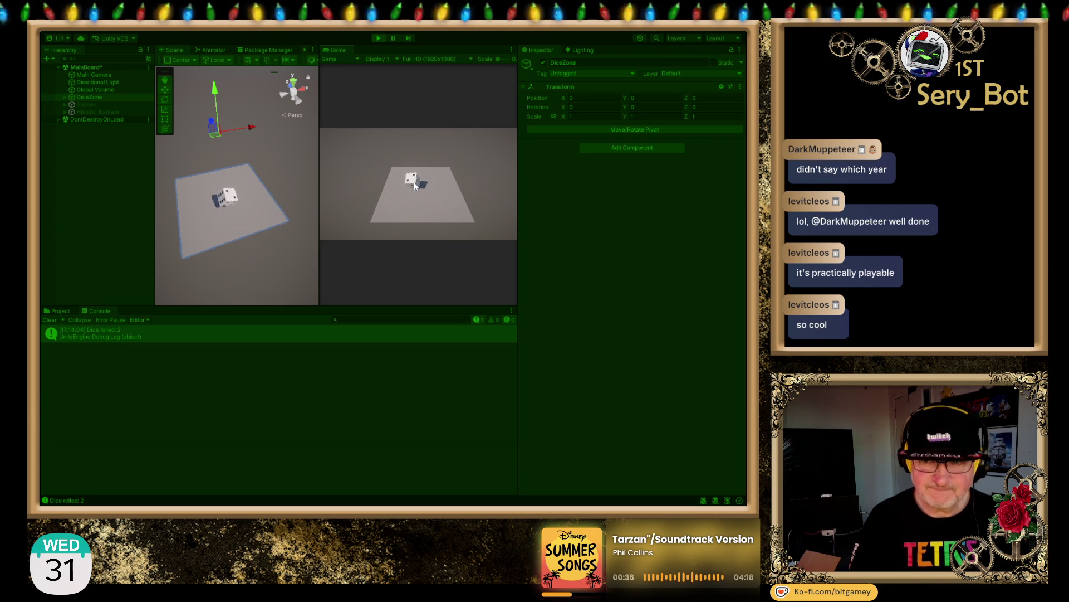
Step: Roll the die repeatedly, inspecting a Dice rolled: 1 entry and clearing the Console log
left_click(415, 185)
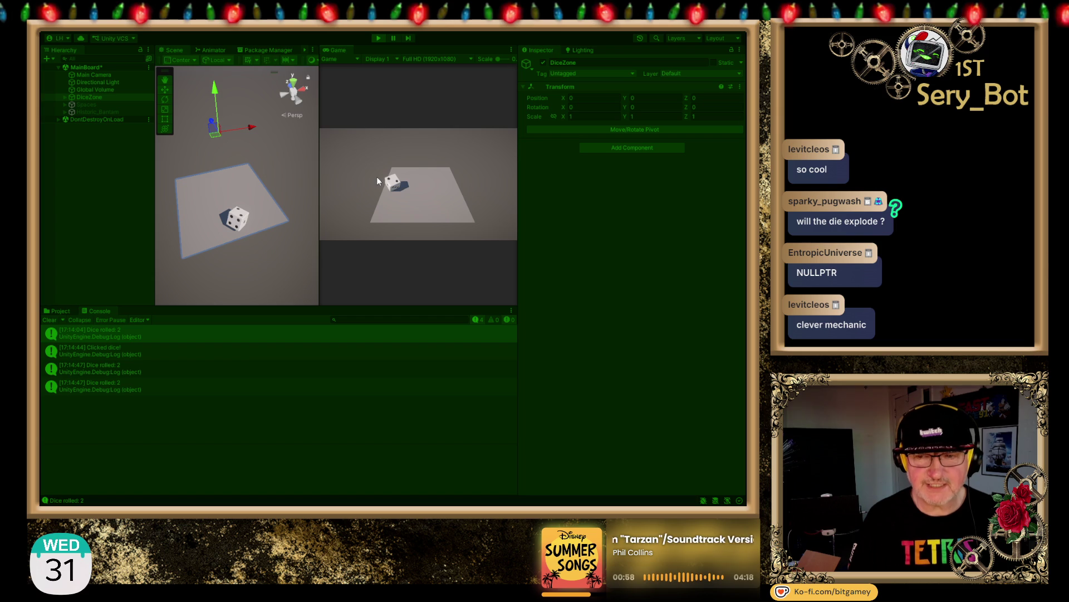
left_click(397, 184)
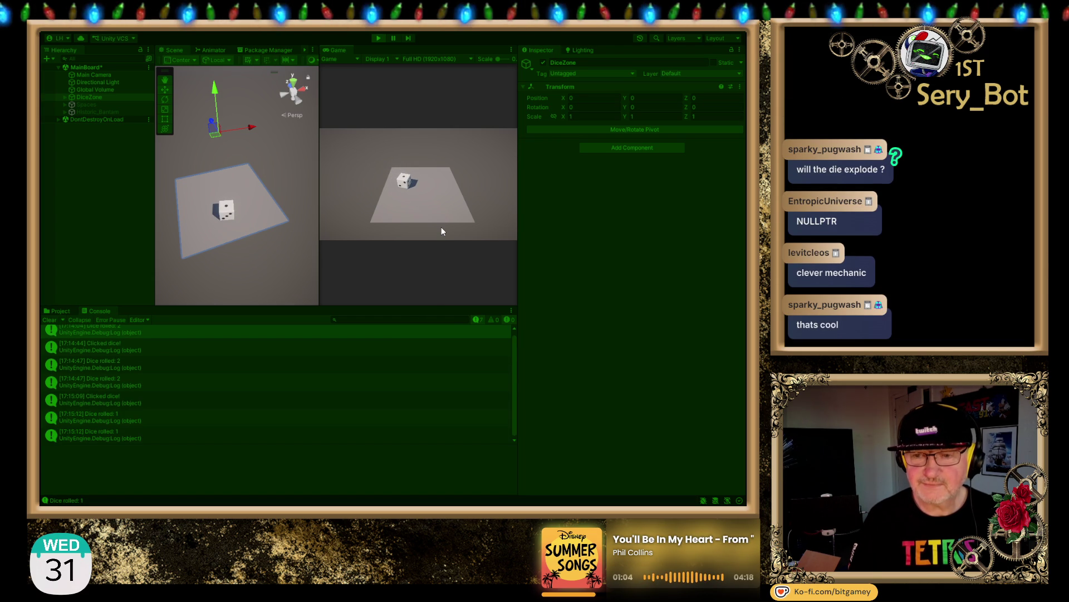
left_click(163, 438)
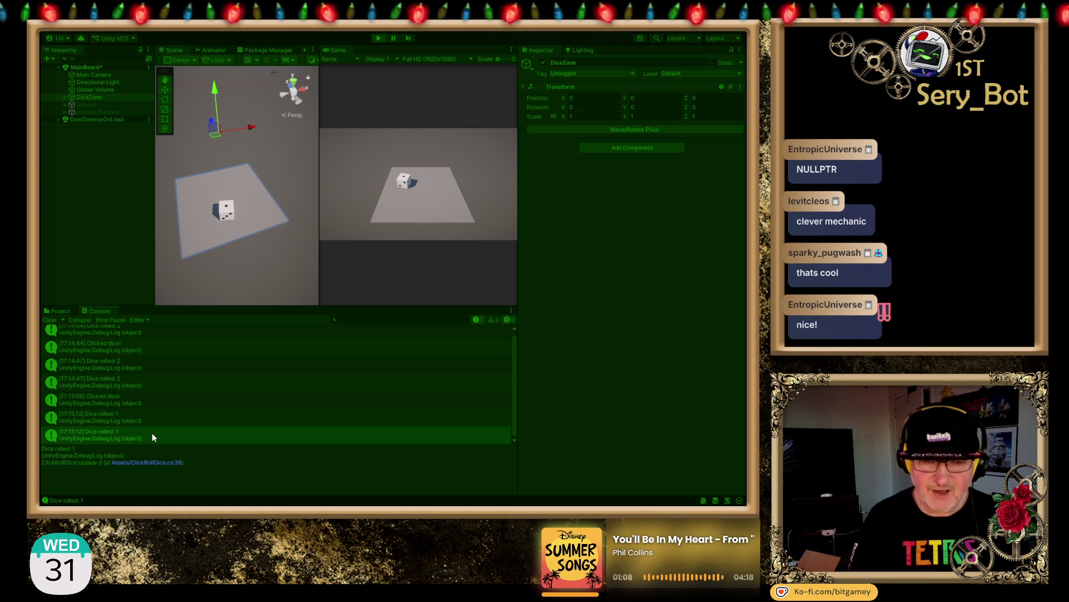
left_click(403, 182)
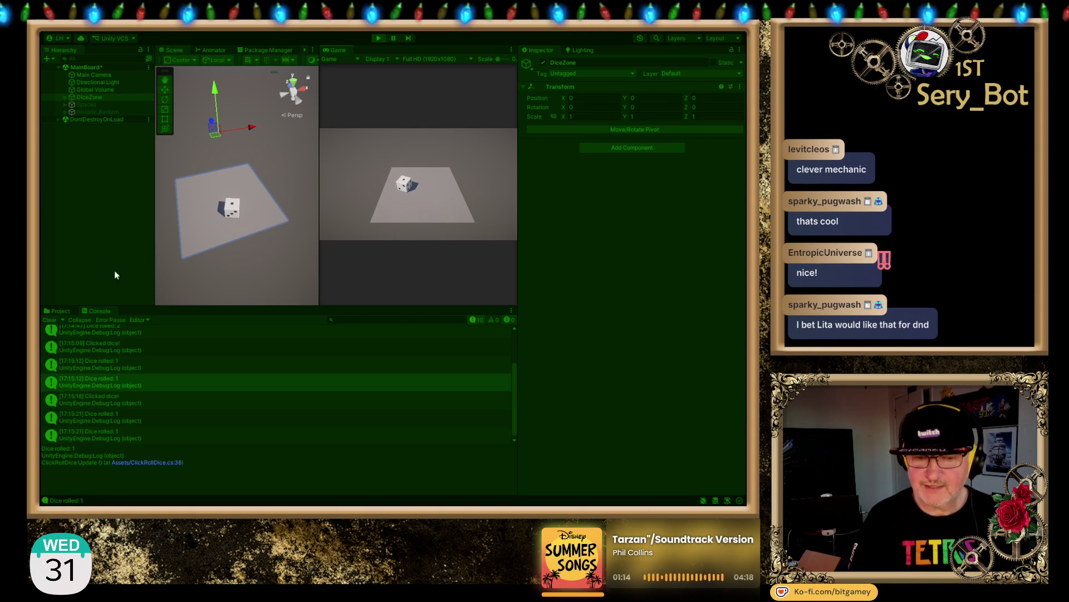
left_click(53, 321)
left_click(397, 185)
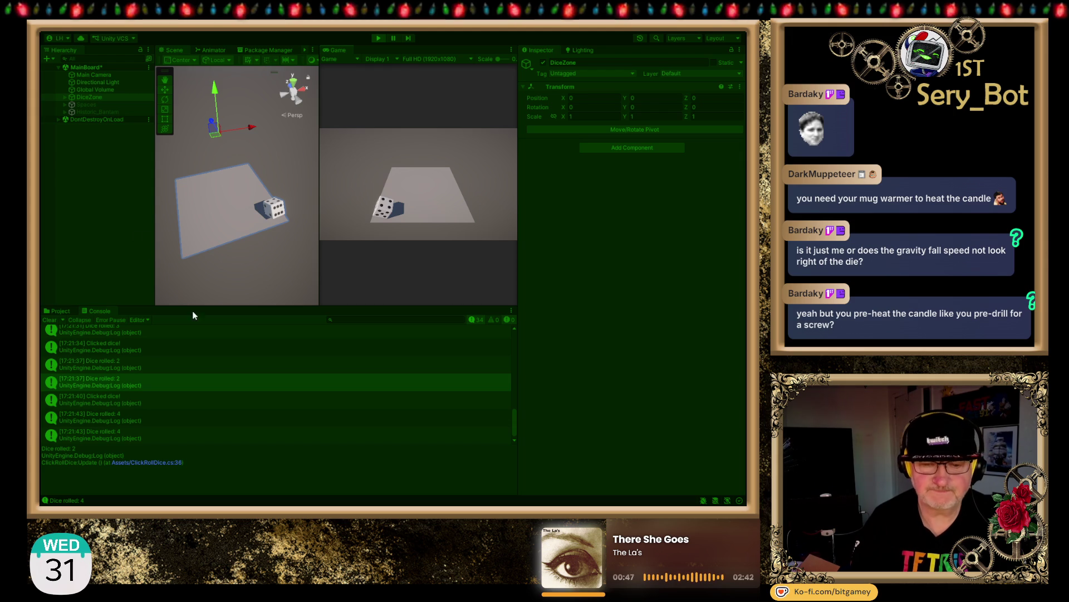
Step: Scroll the Console log and open the stack trace of the last Dice rolled: 4 entry
scroll(164, 434, "down", 1)
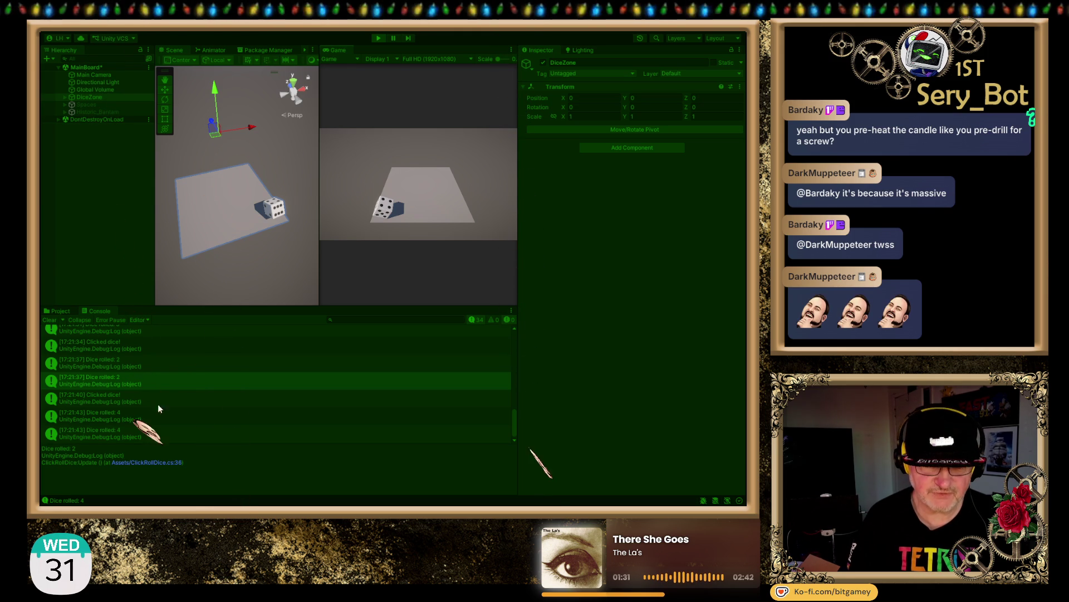
left_click(163, 433)
scroll(185, 394, "down", 1)
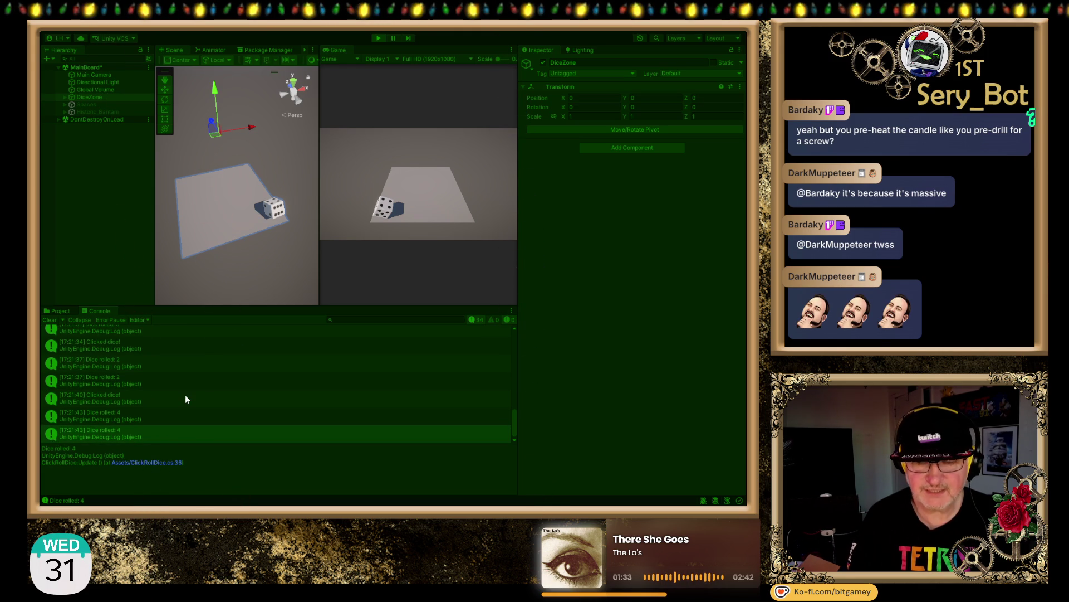
scroll(81, 434, "up", 1)
scroll(134, 395, "down", 1)
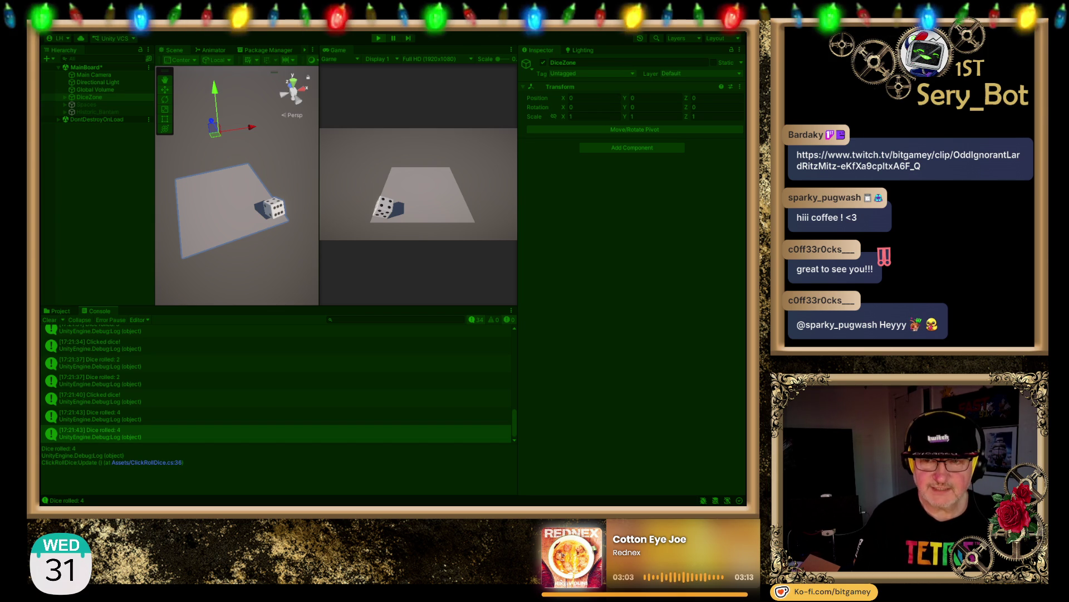
Step: Stop Play mode so the die resets to its starting spot above the board
left_click(378, 37)
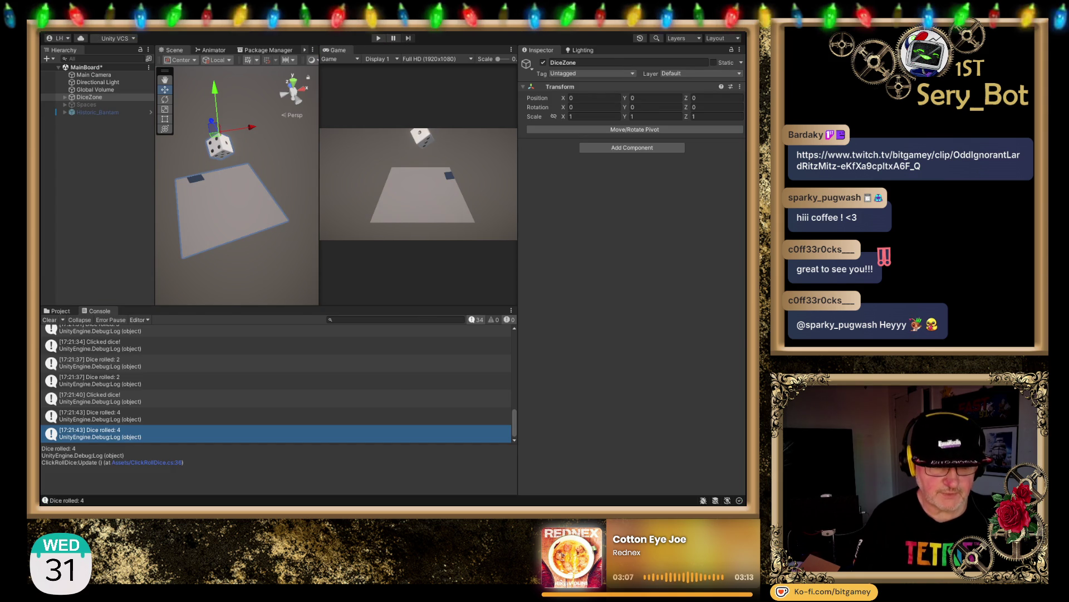
Step: Switch from Unity over to the Opera GX browser window
key("alt+Tab")
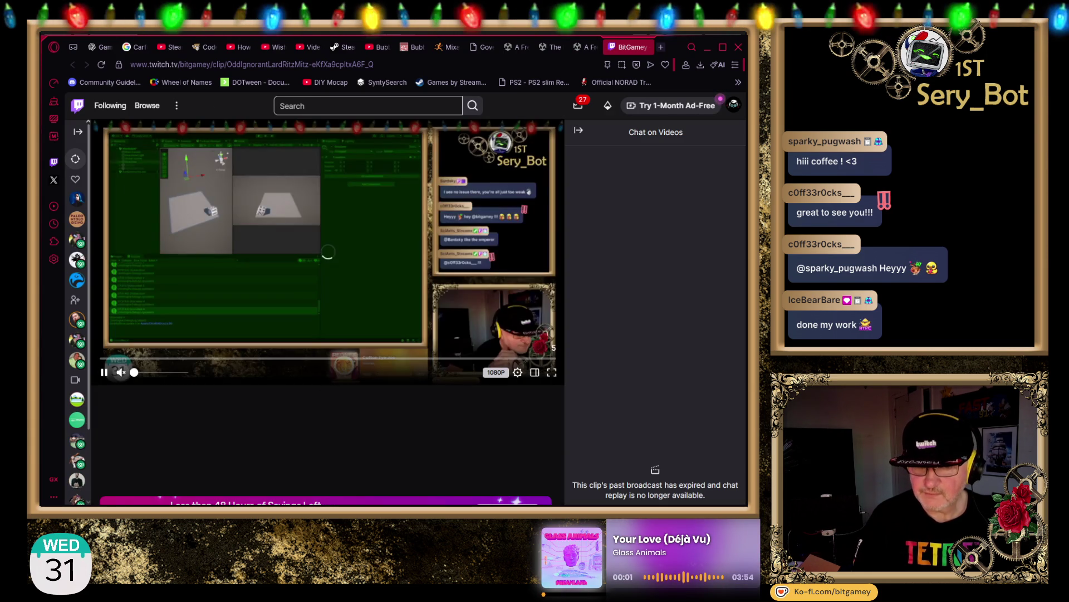
Step: Watch the posted Twitch clip to the end, then close the Twitch tab
left_click(503, 345)
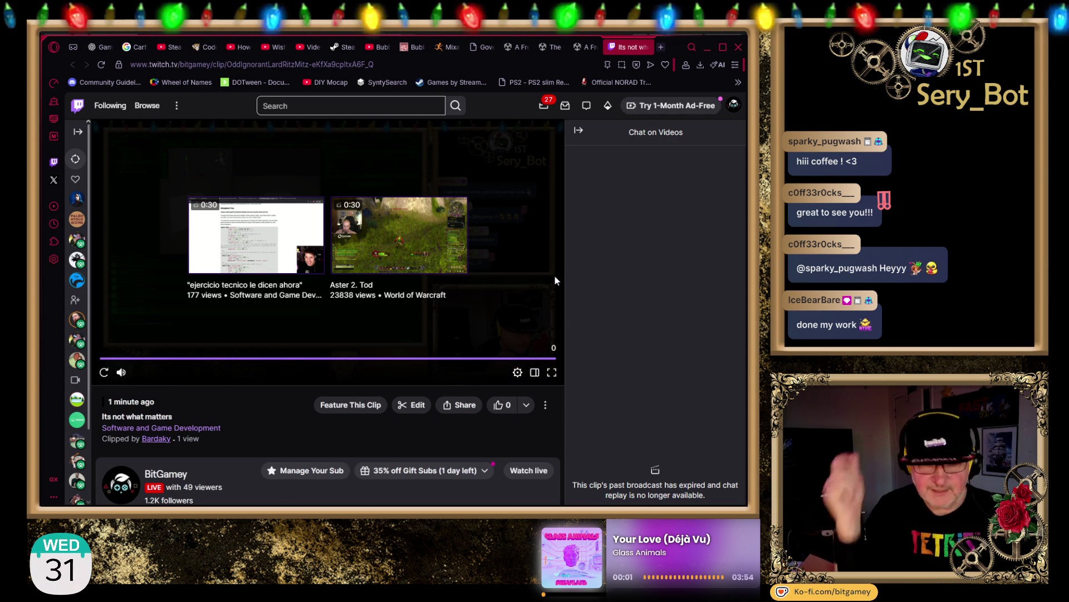
key("ctrl+w")
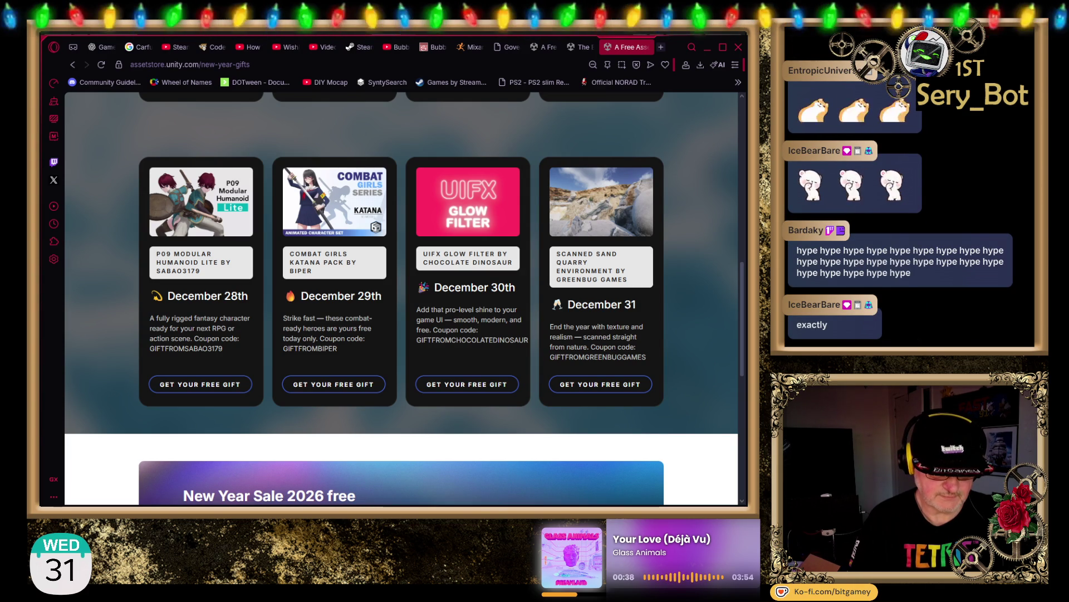
Step: Switch from the Asset Store gifts page back to the Unity Editor window
key("alt+Tab")
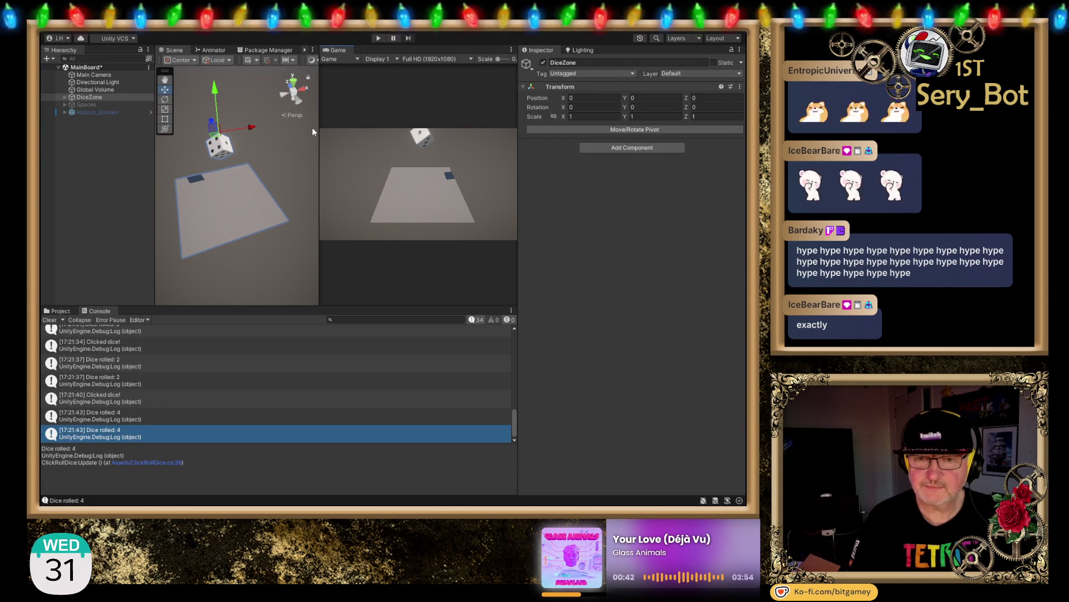
Step: Enter Play mode so the die drops onto the board and logs Dice rolled: 2
left_click(379, 38)
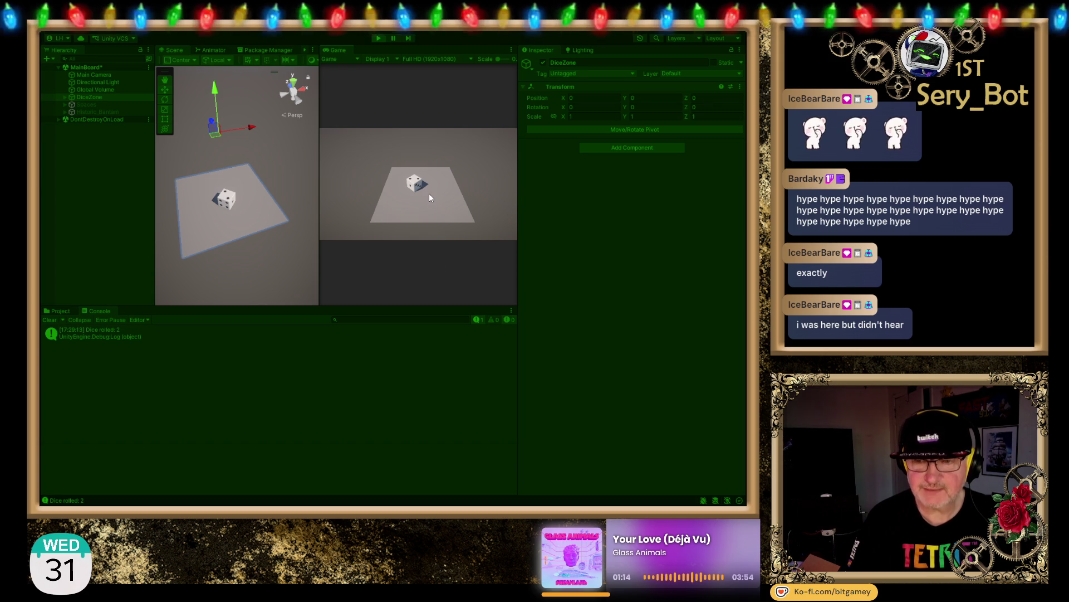
Step: Click the die four times in the Game view, logging rolls including 6 and 1
left_click(416, 184)
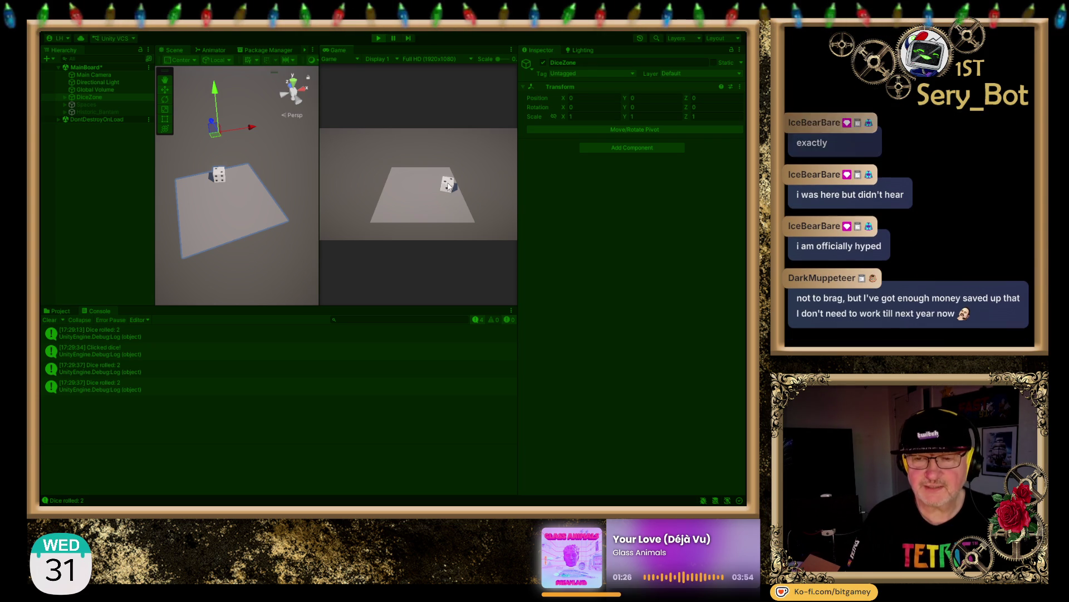
left_click(449, 187)
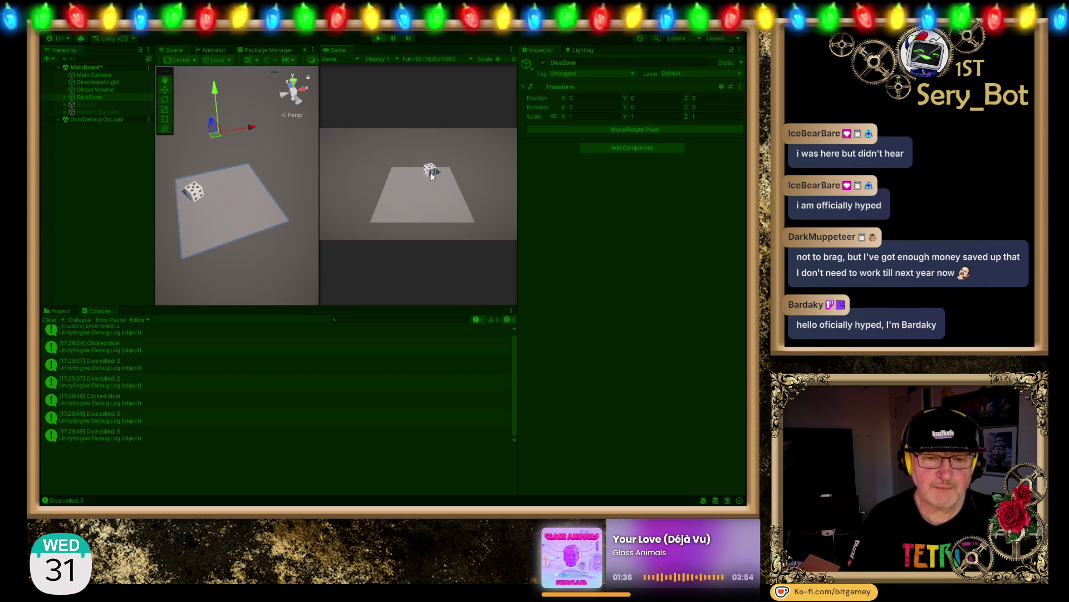
left_click(432, 176)
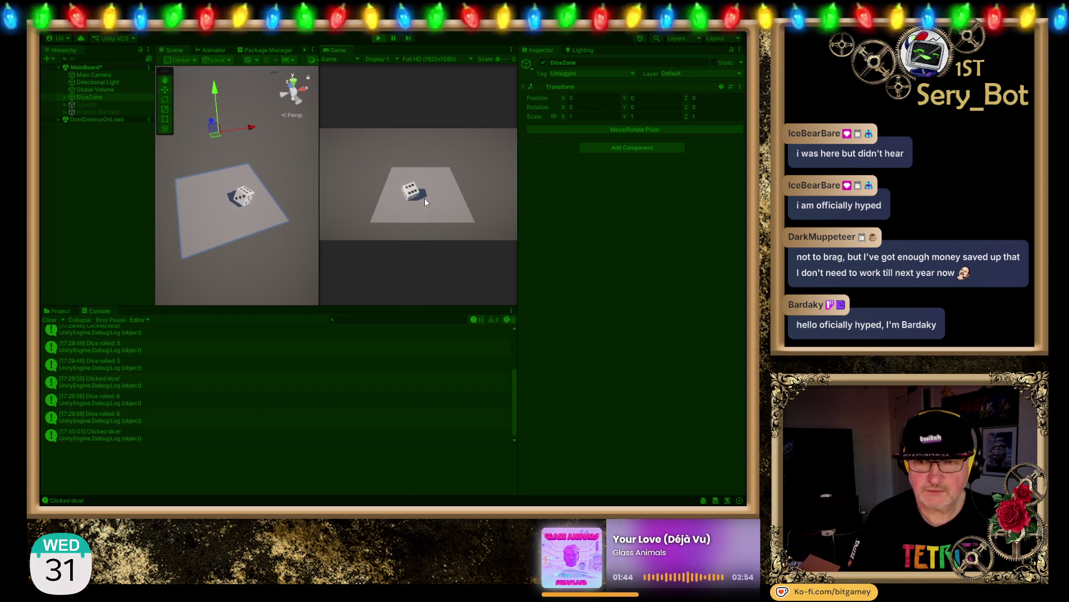
left_click(409, 192)
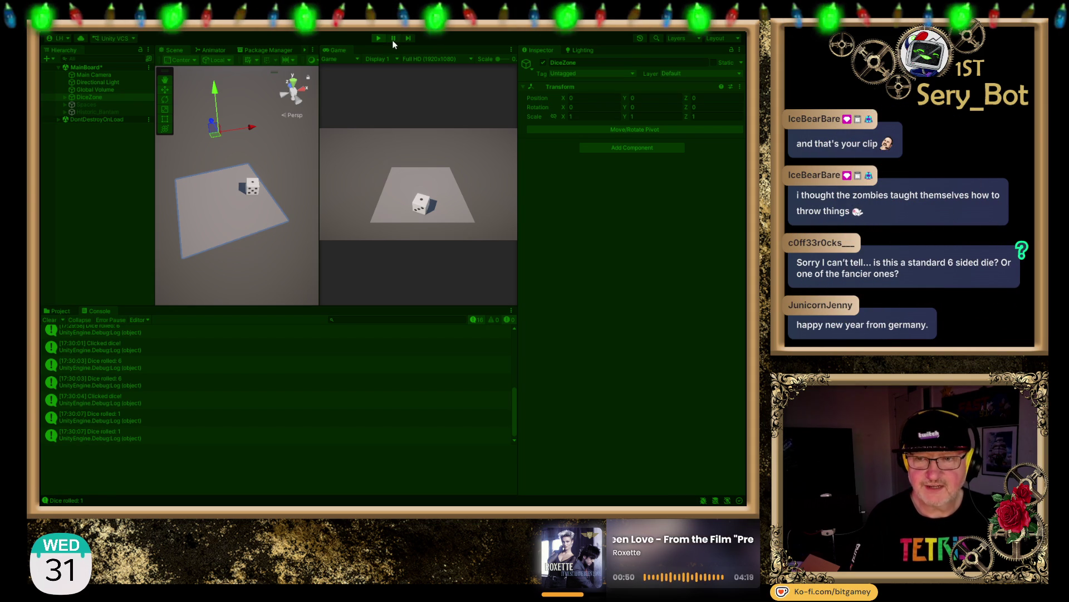
Step: Roll the die three more times and view the stack trace of a 'Dice rolled: 1' entry
left_click(424, 206)
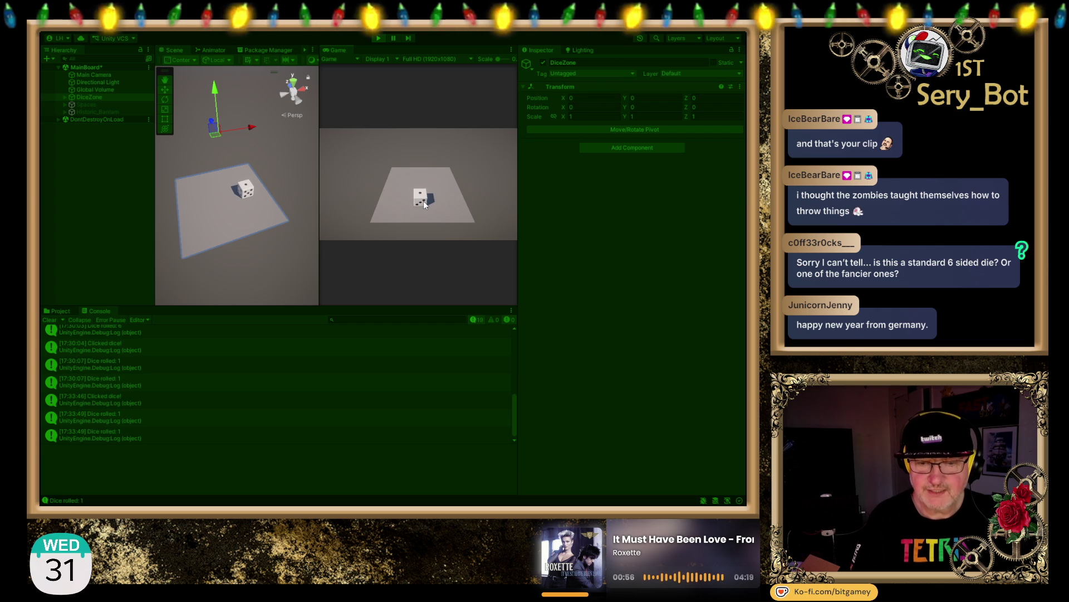
left_click(112, 440)
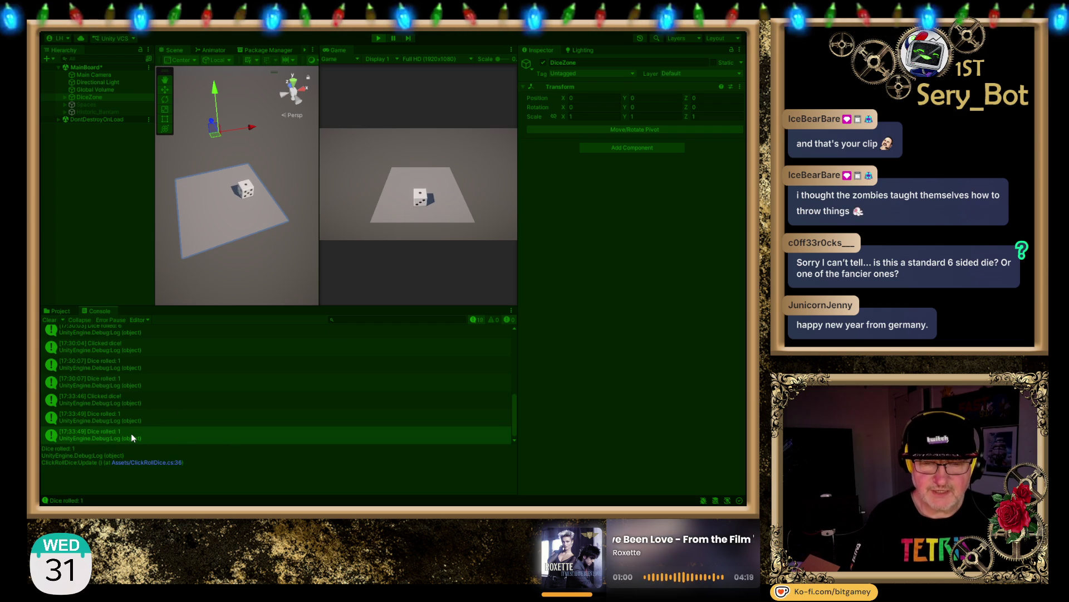
left_click(417, 194)
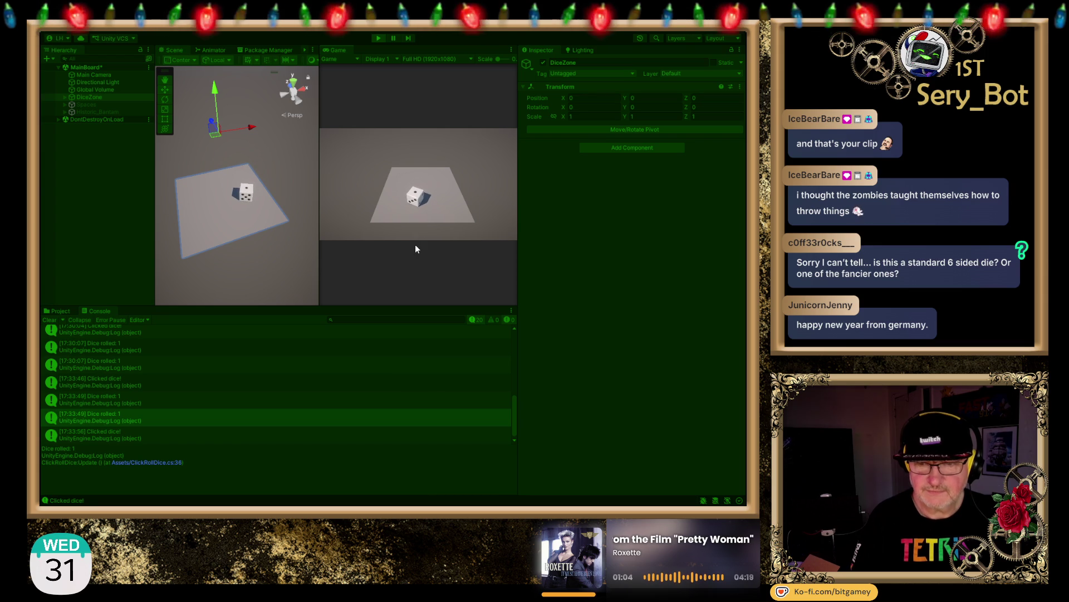
left_click(419, 200)
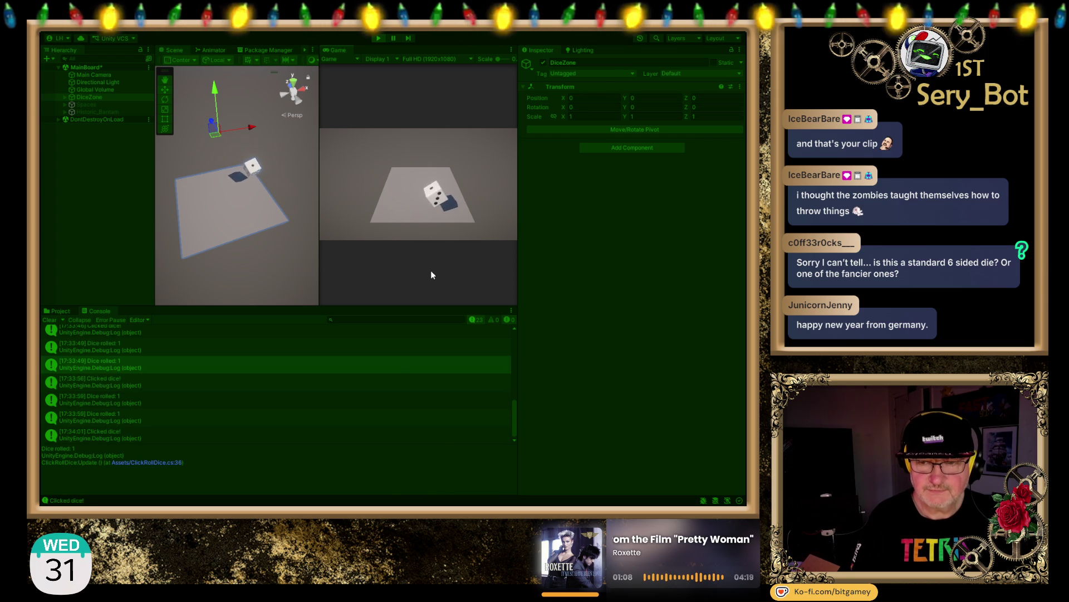
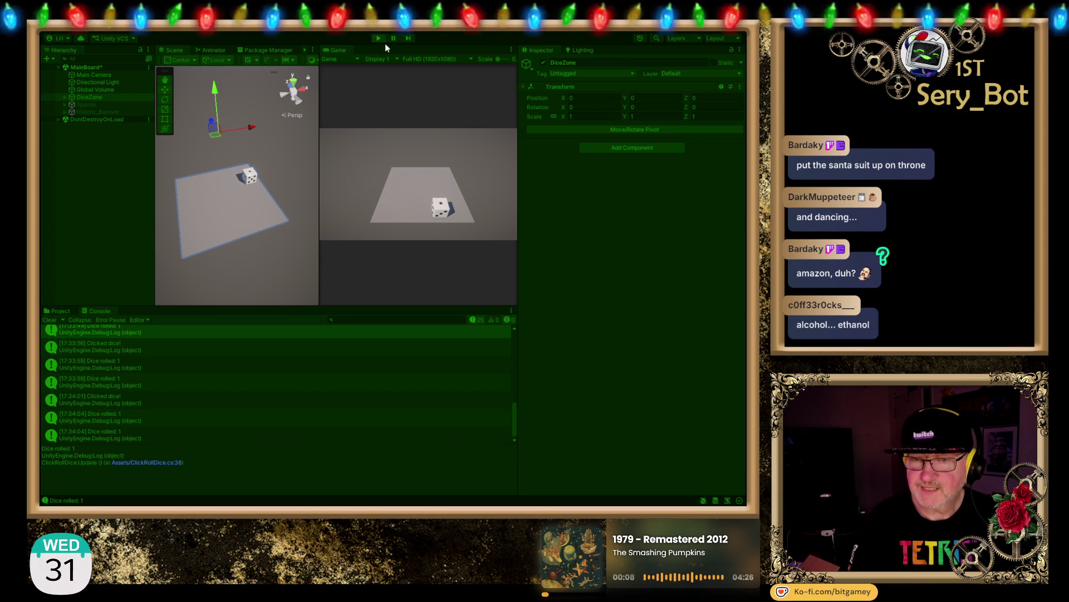
Step: Roll the die seven times in the Game view, then select the latest 'Dice rolled: 2' Console entry
left_click(439, 211)
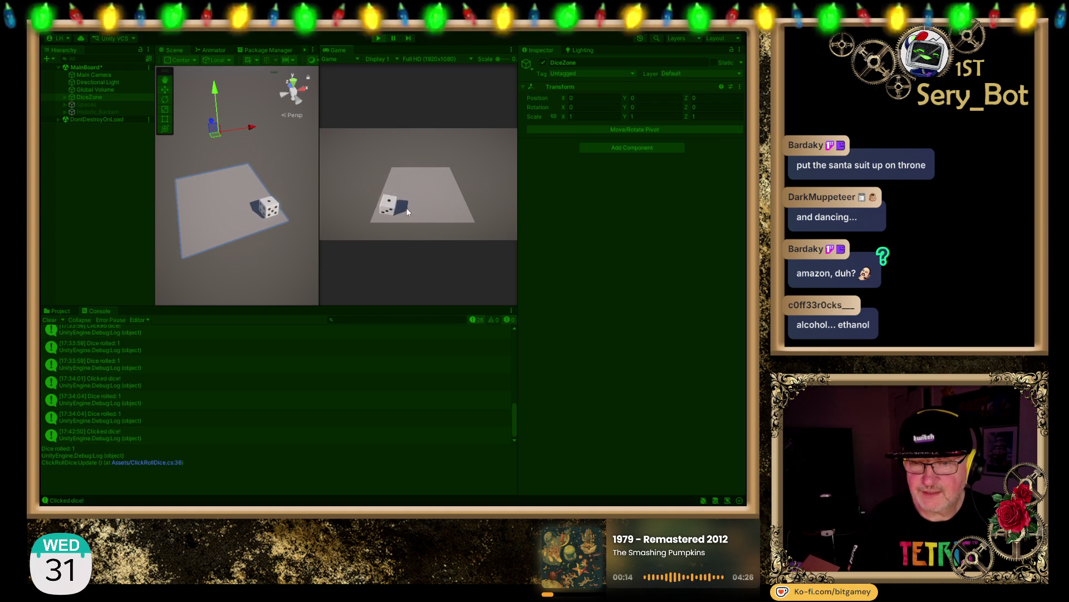
left_click(383, 211)
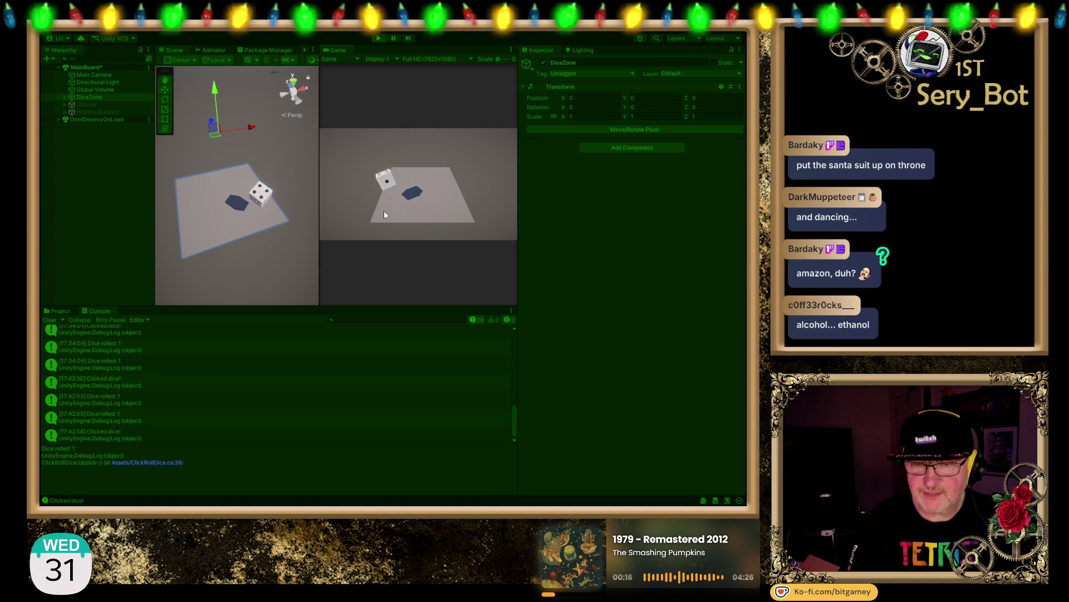
left_click(388, 192)
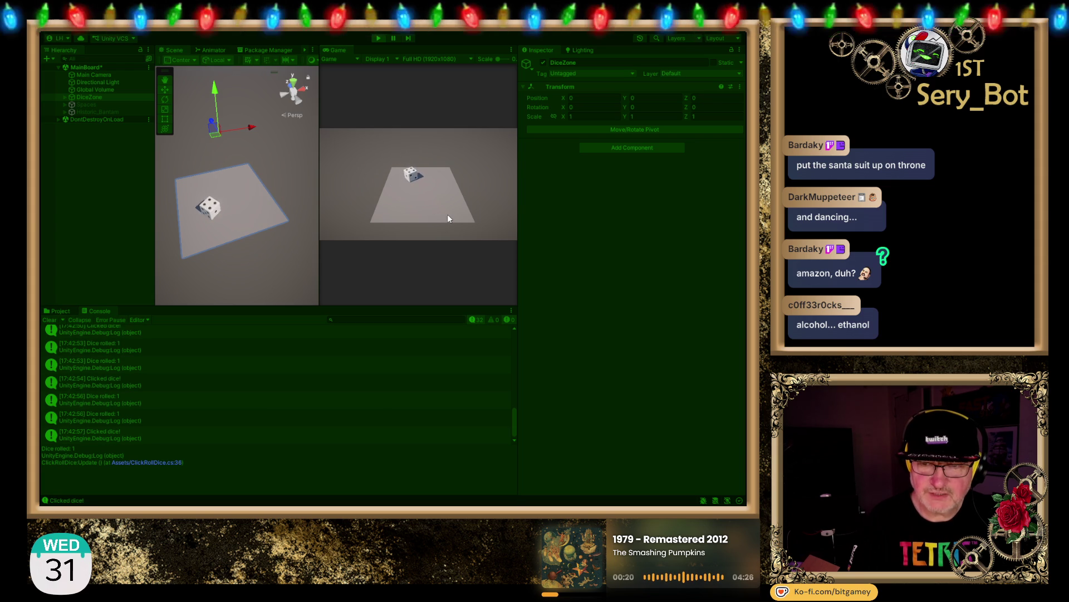
left_click(416, 170)
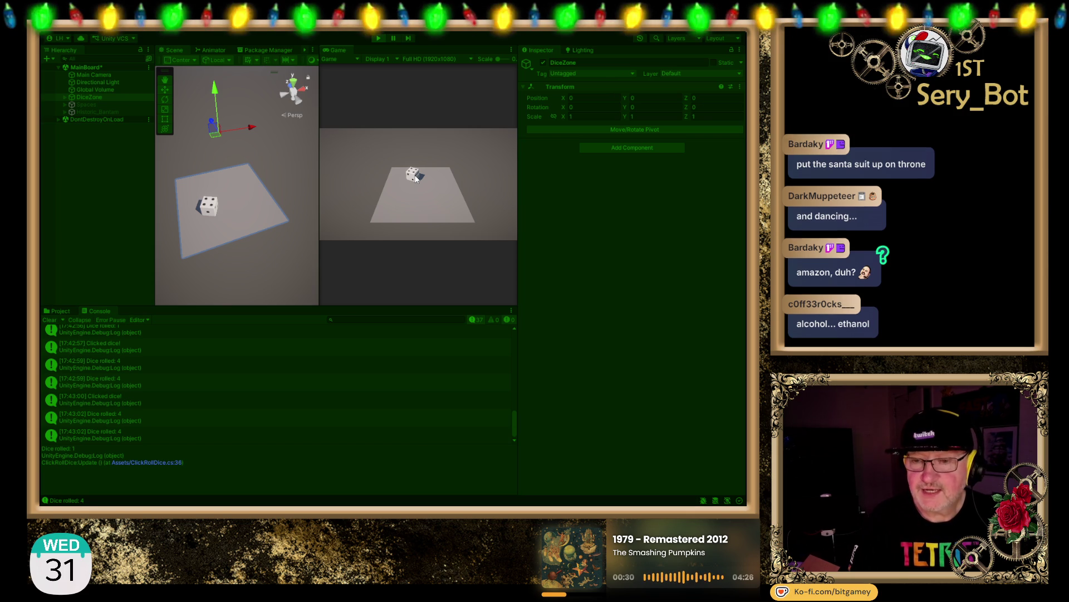
left_click(415, 177)
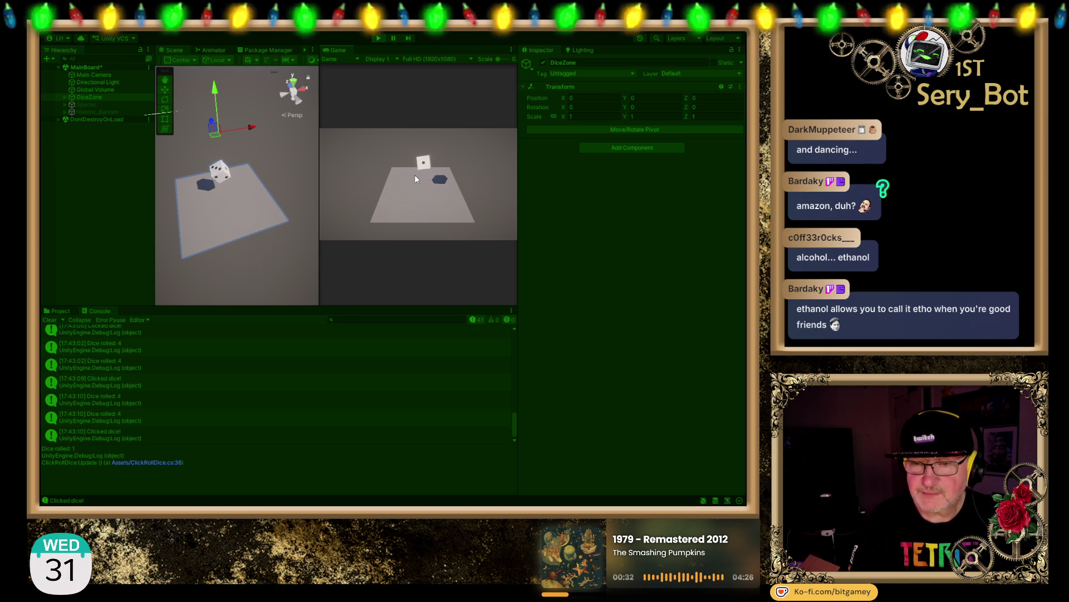
left_click(446, 190)
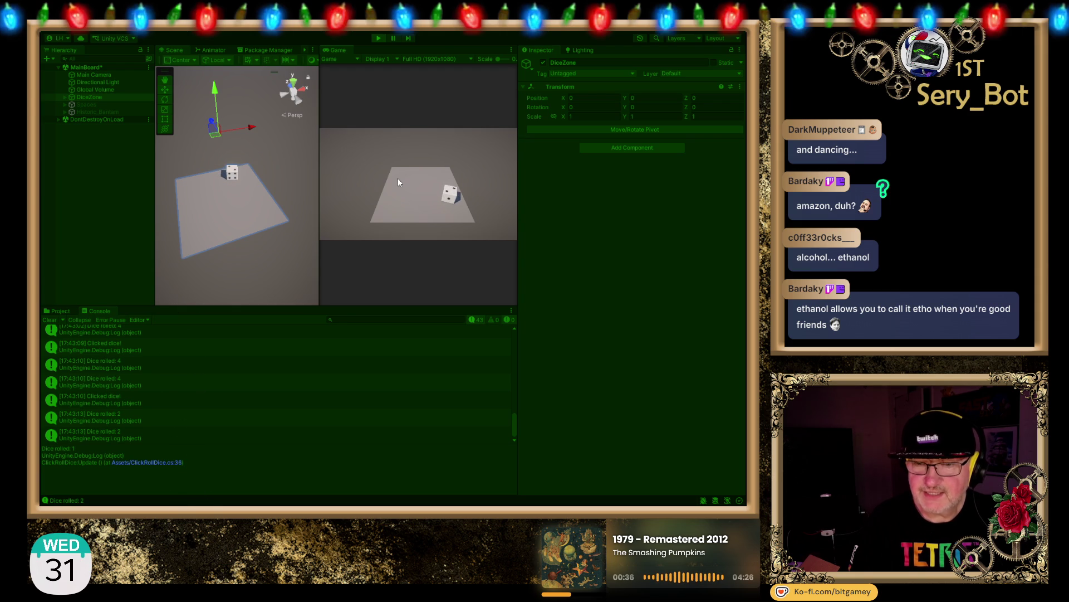
left_click(452, 200)
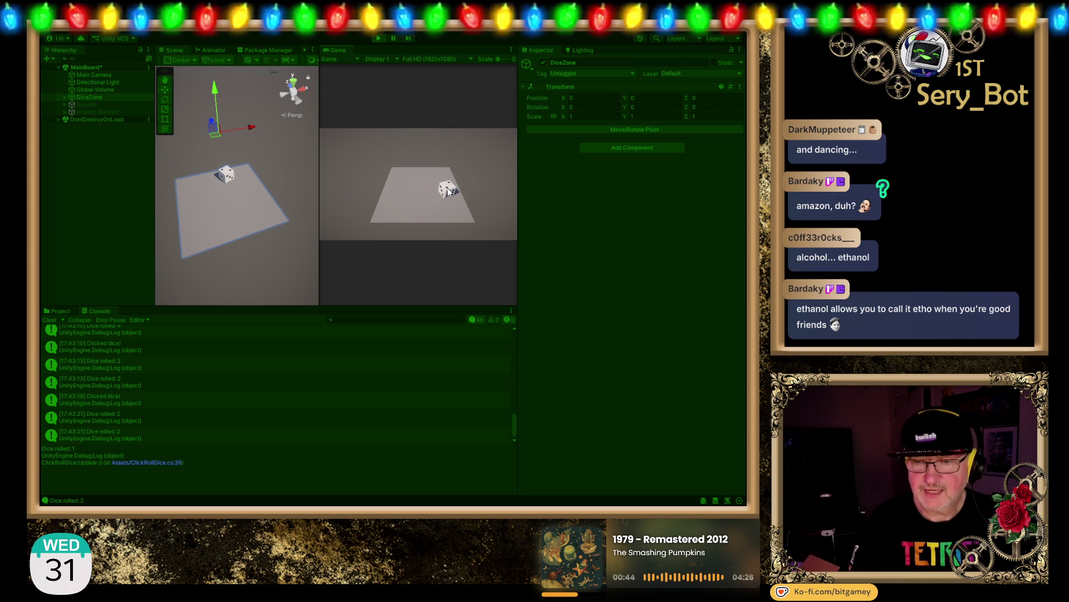
left_click(146, 440)
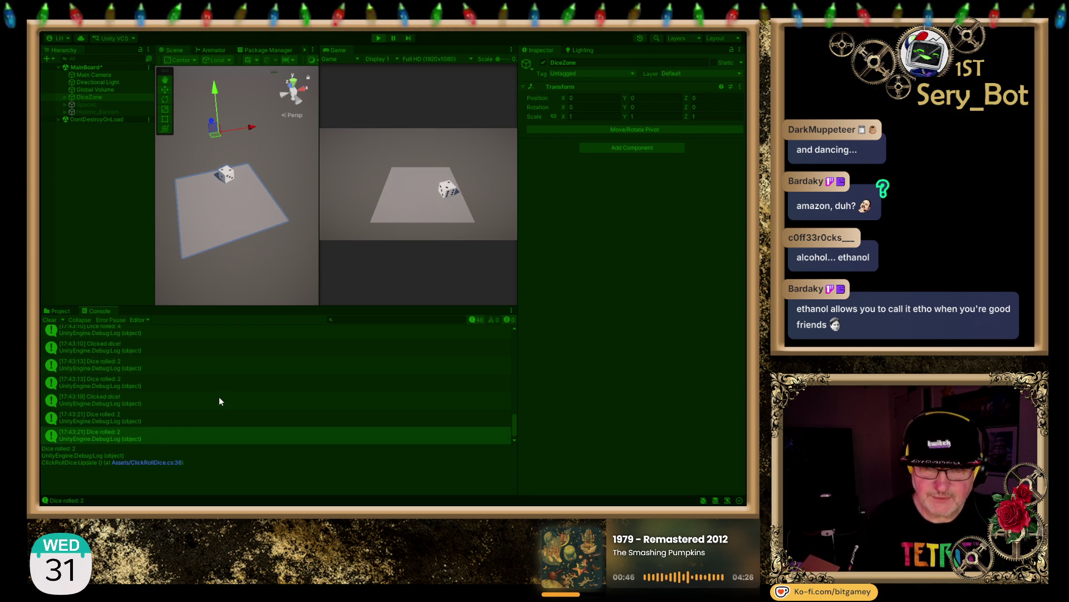
Step: Toss the die five more times in the Game view, each roll adding a Console entry
left_click(447, 188)
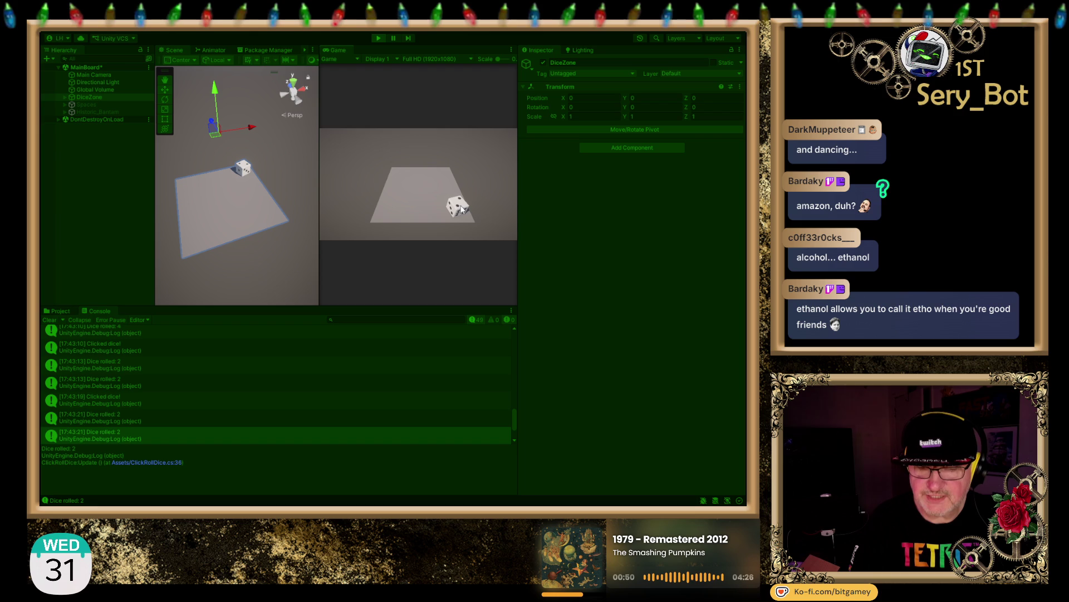
left_click(460, 209)
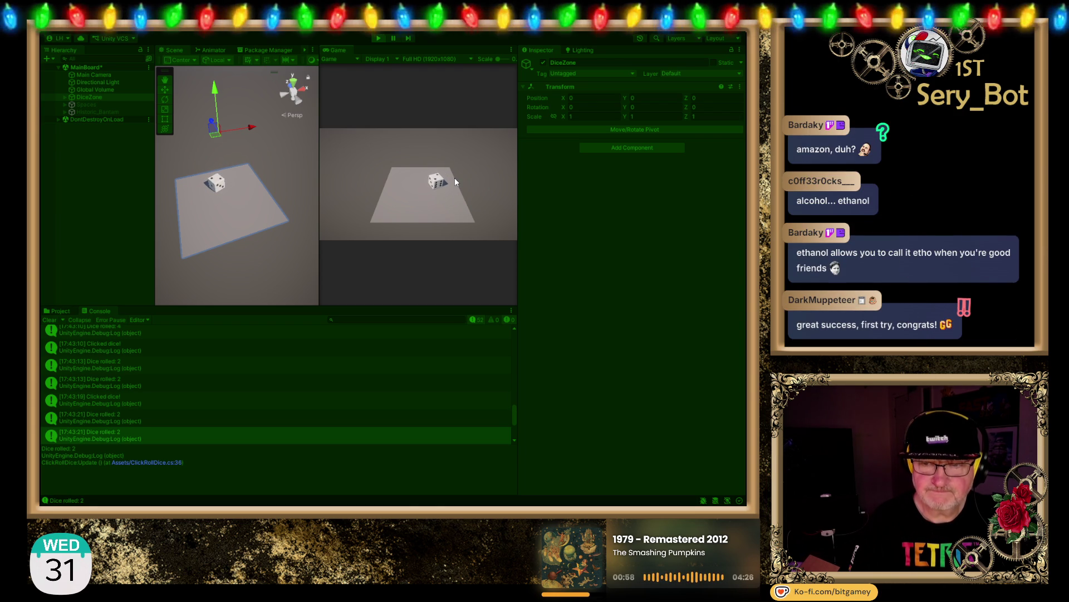
left_click(437, 188)
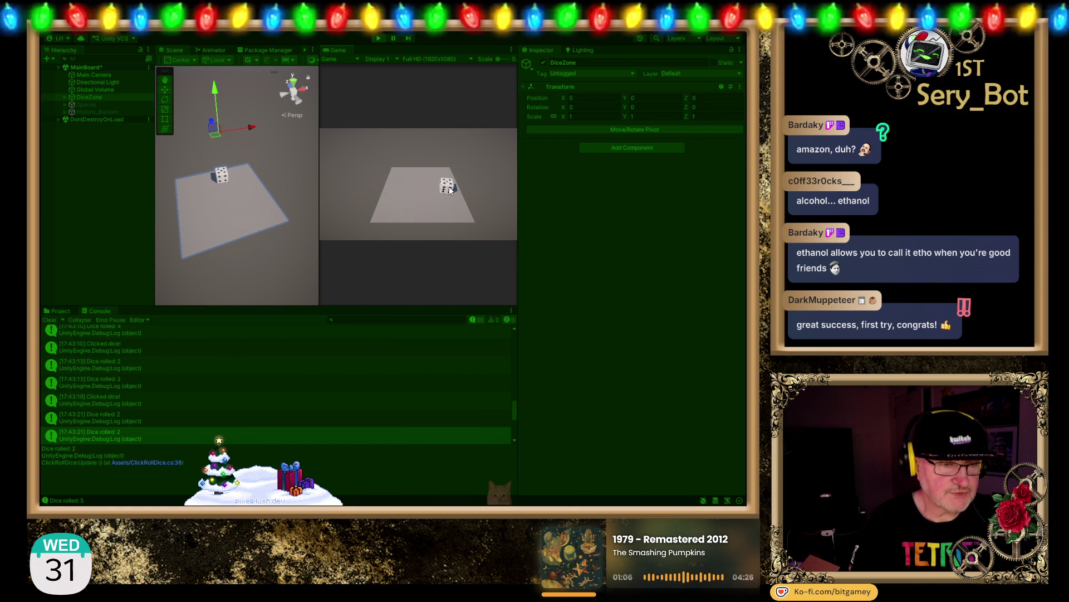
left_click(450, 189)
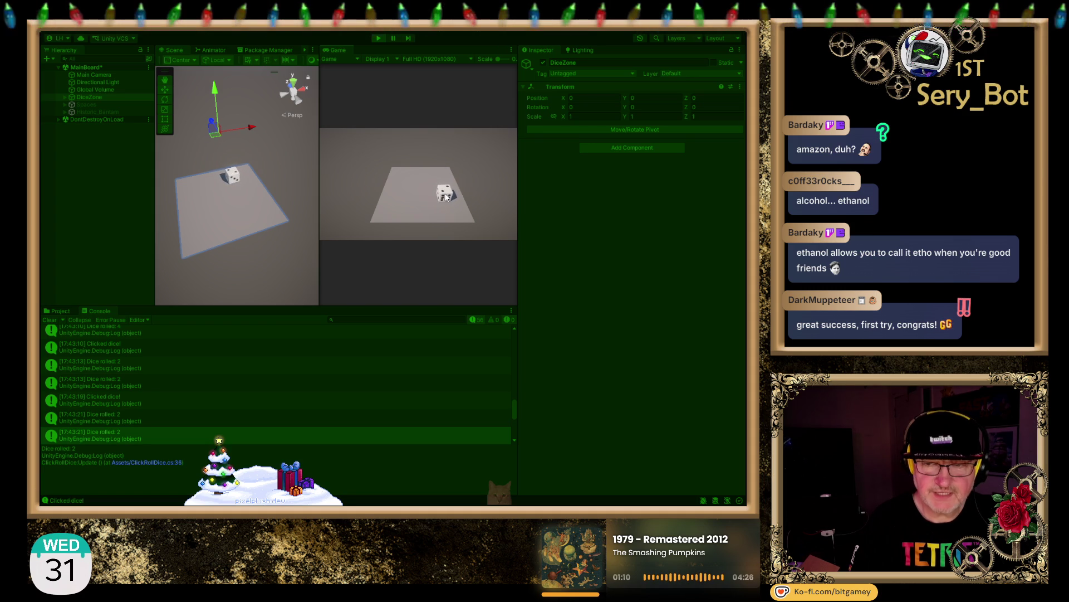
left_click(445, 194)
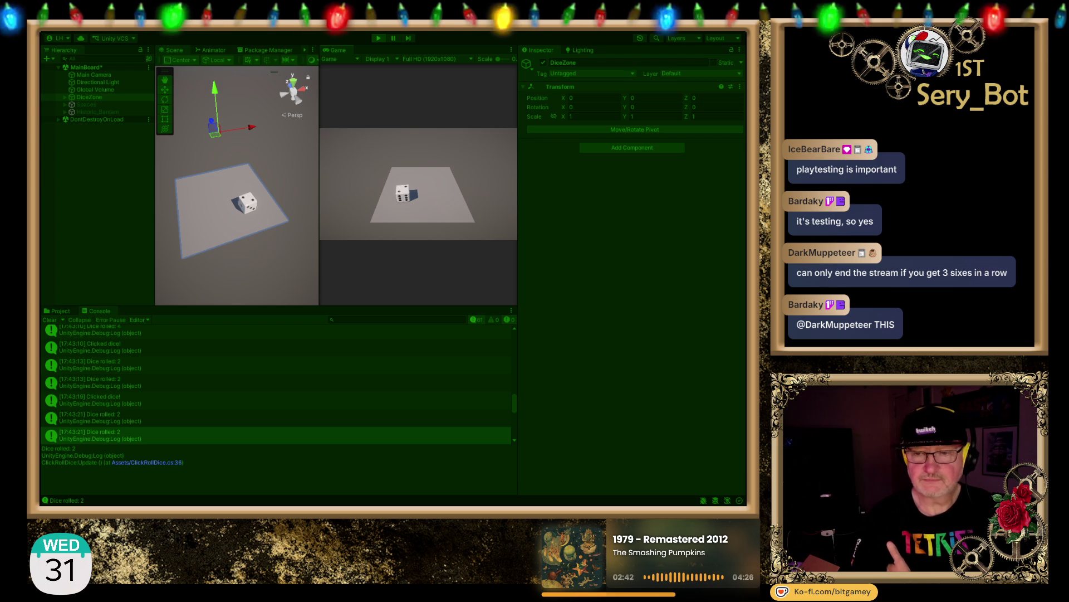
left_click(404, 193)
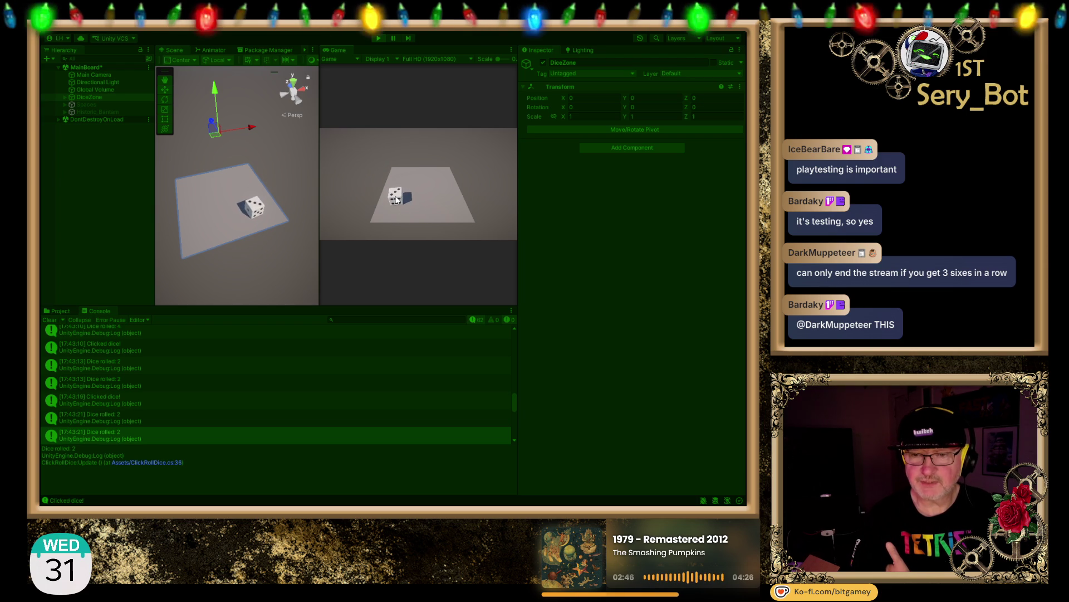
Step: Click the die nine more times, logging 'Clicked dice!' and 'Dice rolled' entries for each roll
left_click(396, 198)
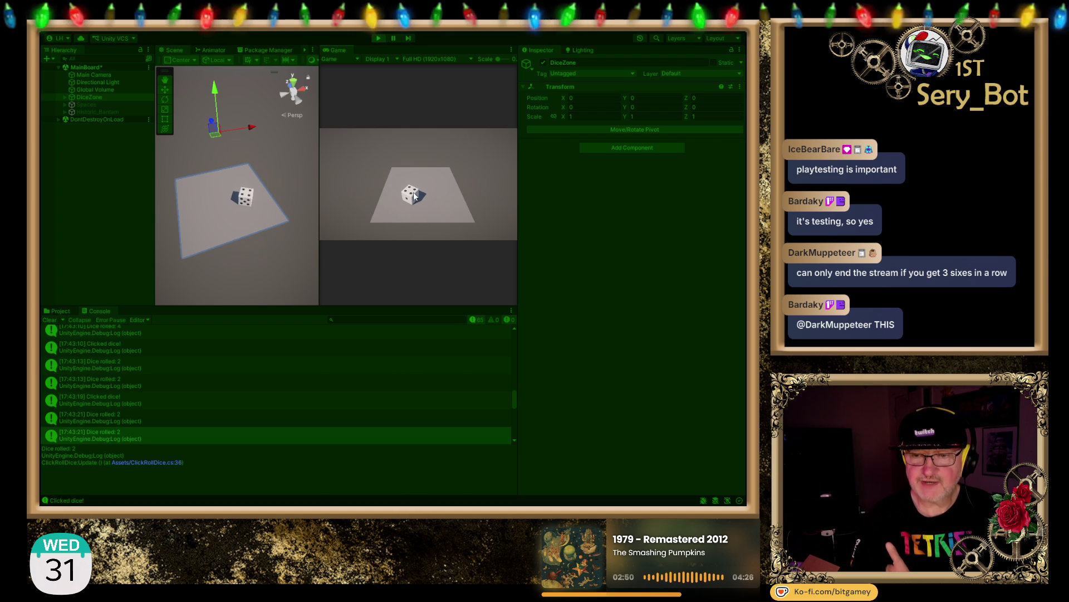
left_click(414, 193)
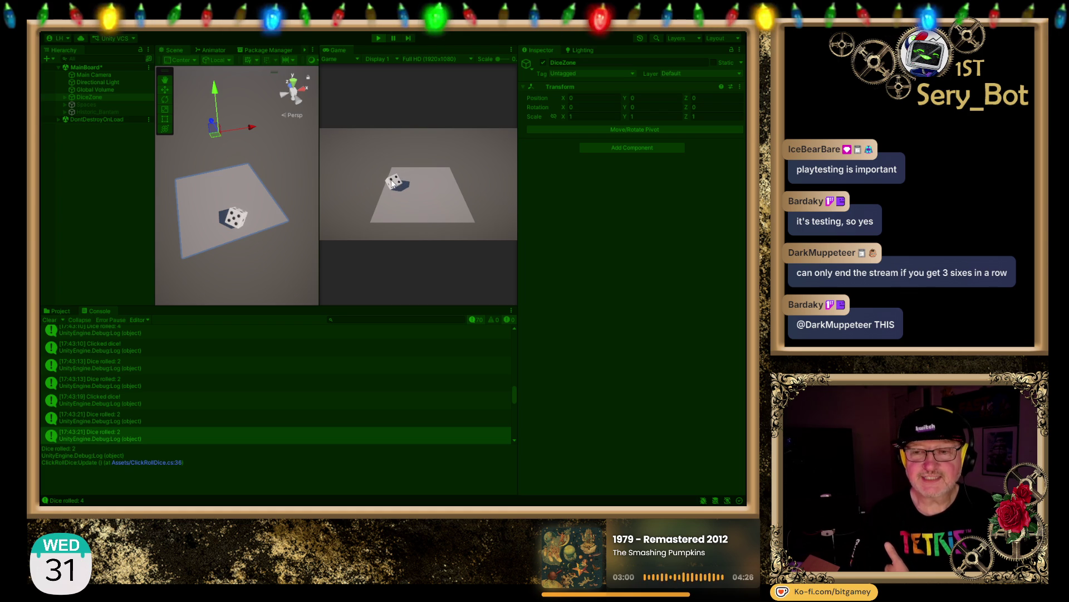
left_click(392, 183)
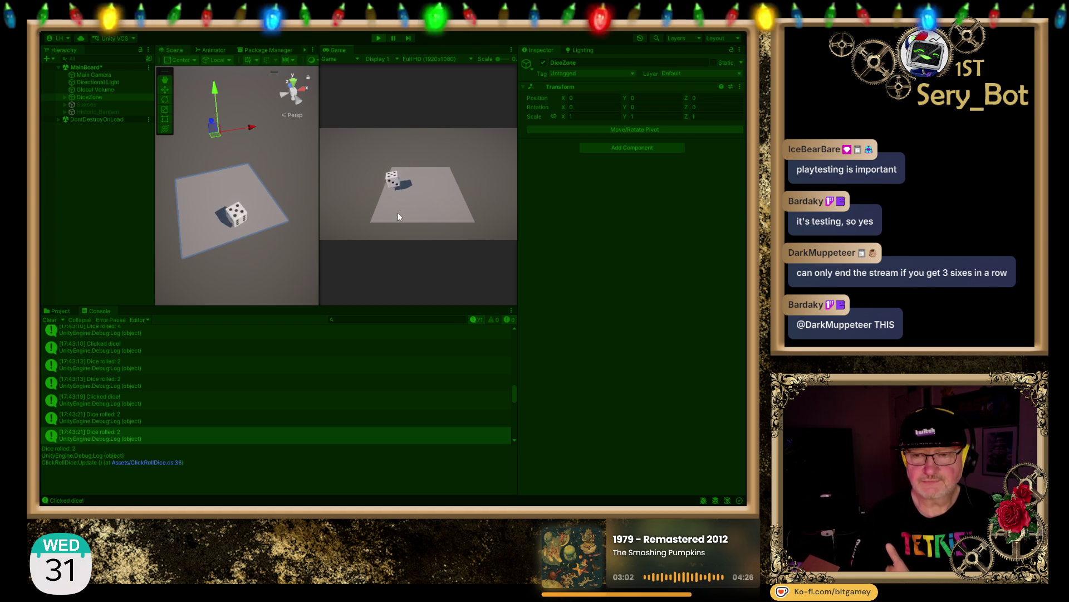
left_click(393, 183)
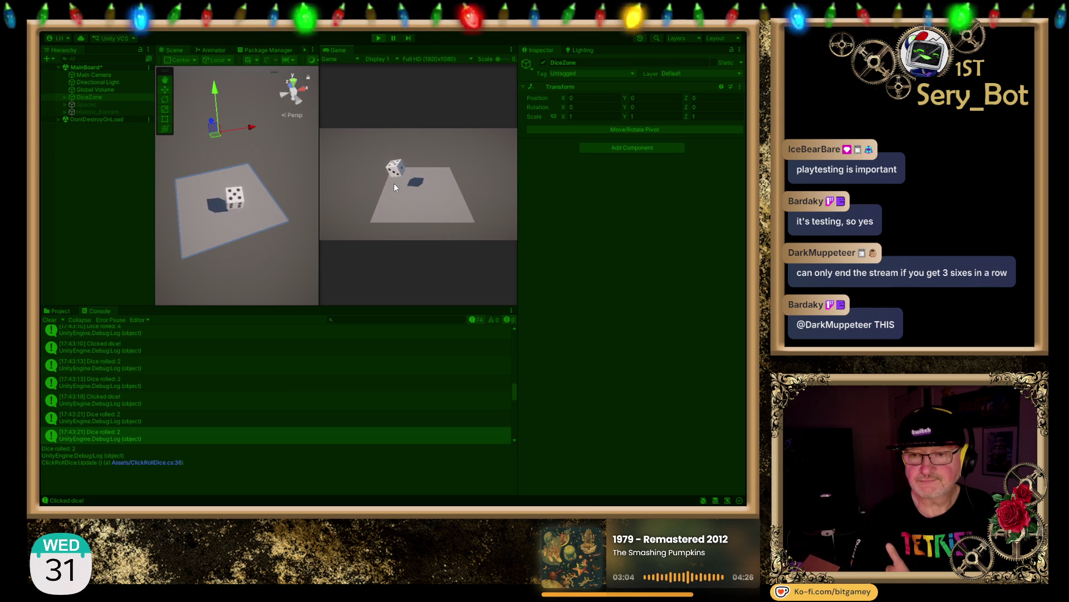
left_click(397, 182)
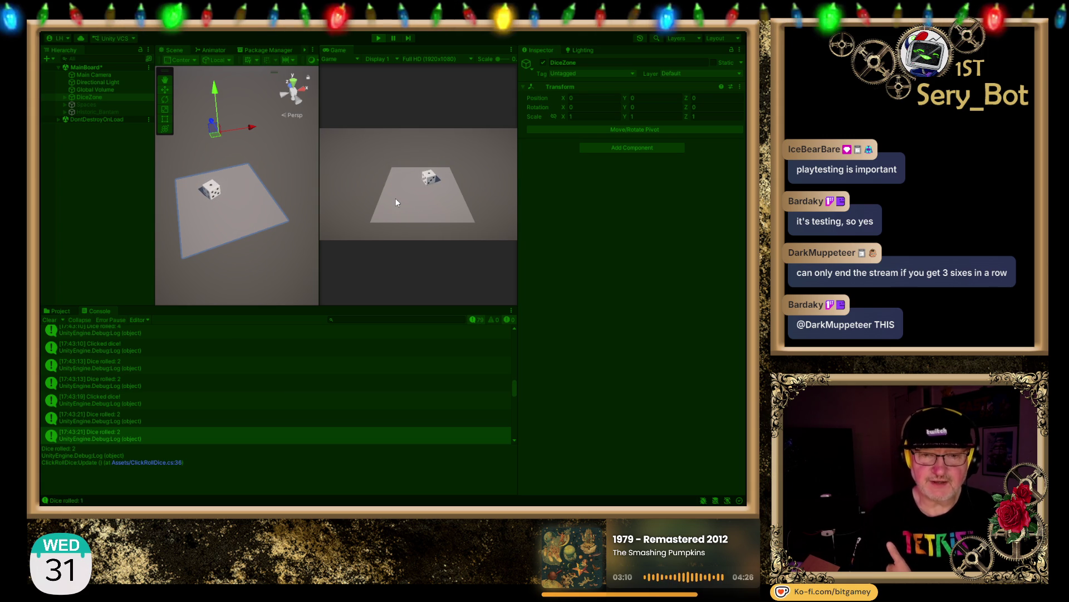
left_click(431, 182)
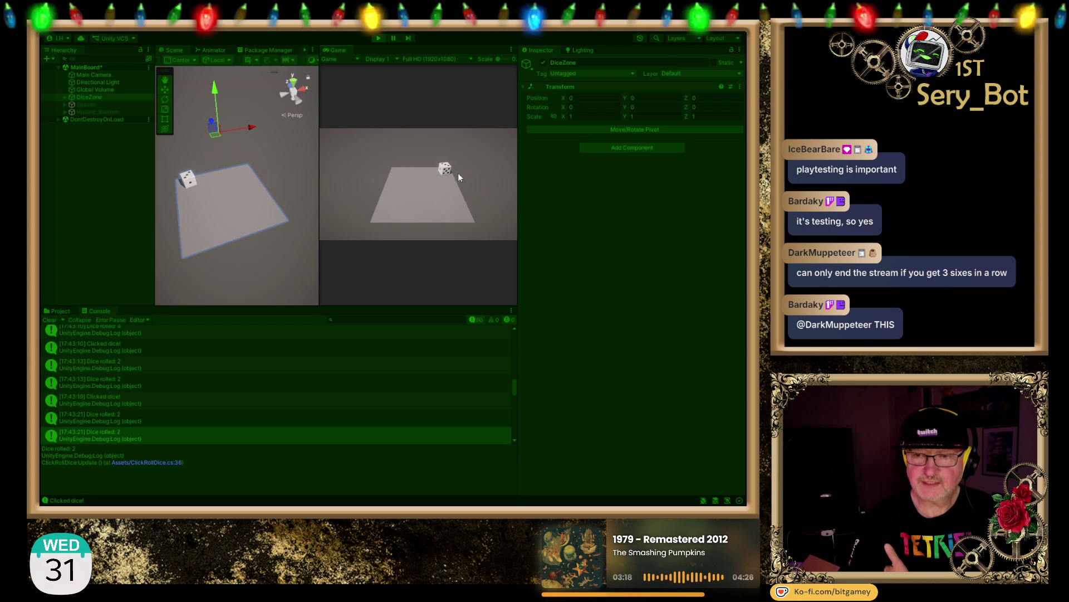
left_click(445, 169)
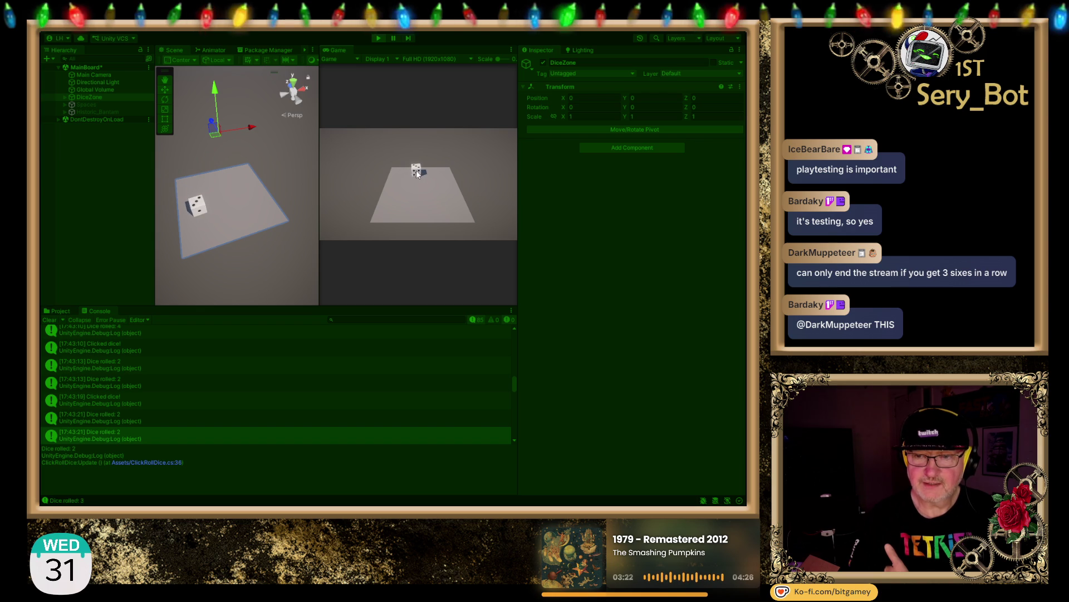
left_click(416, 171)
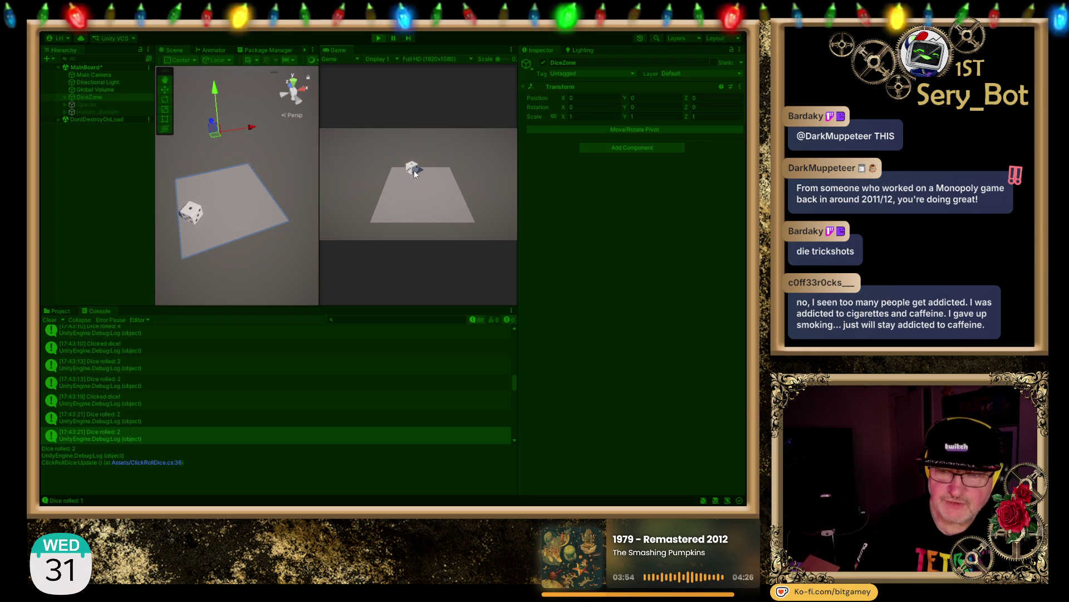
left_click(412, 170)
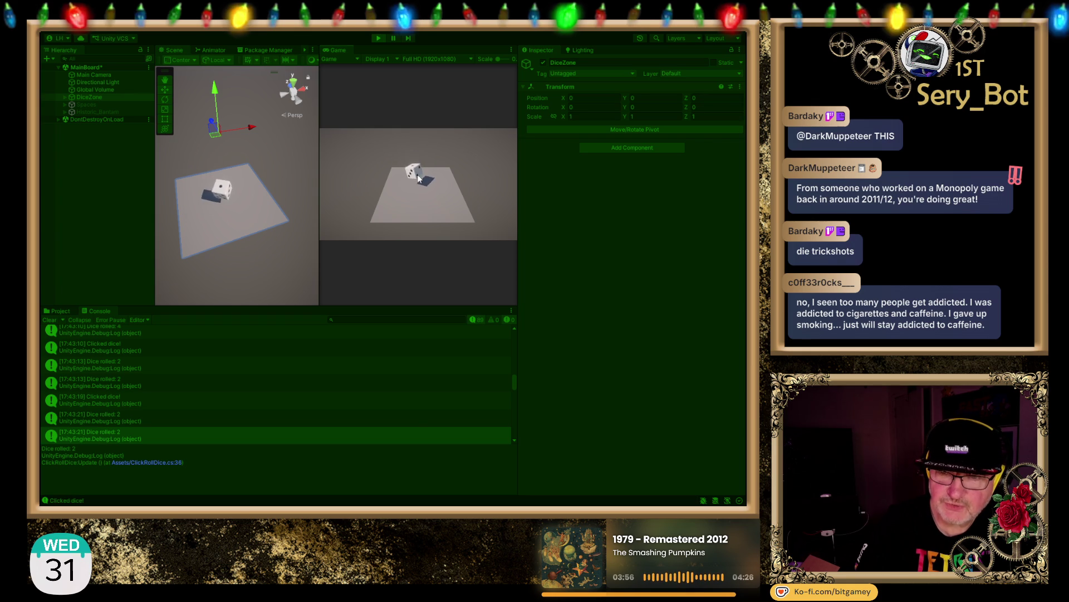
Step: Roll the die four more times in the Game view until the log shows 'Dice rolled: 1'
left_click(413, 186)
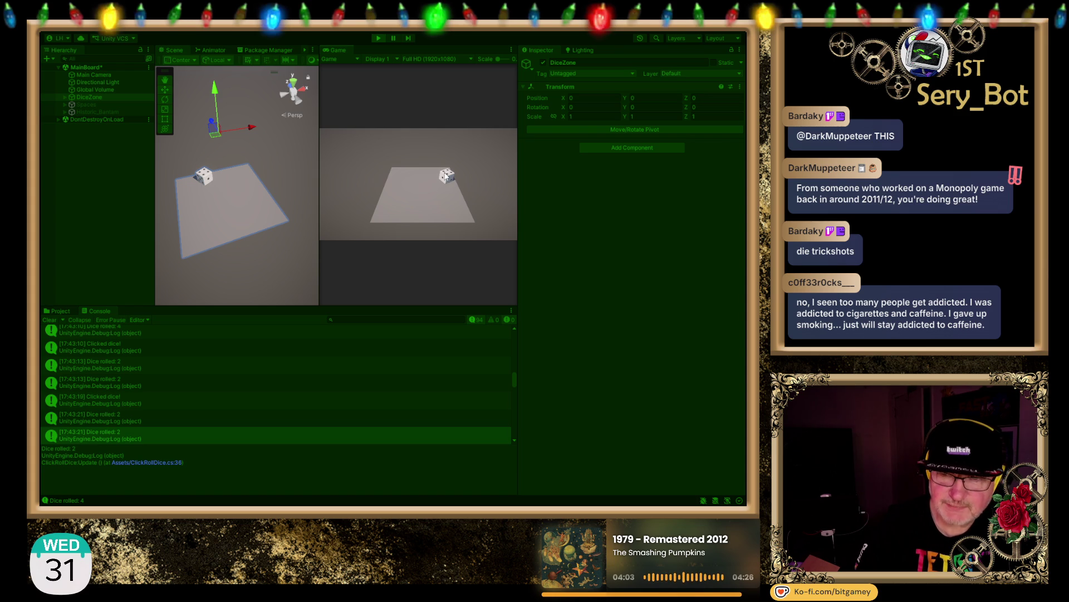
left_click(448, 177)
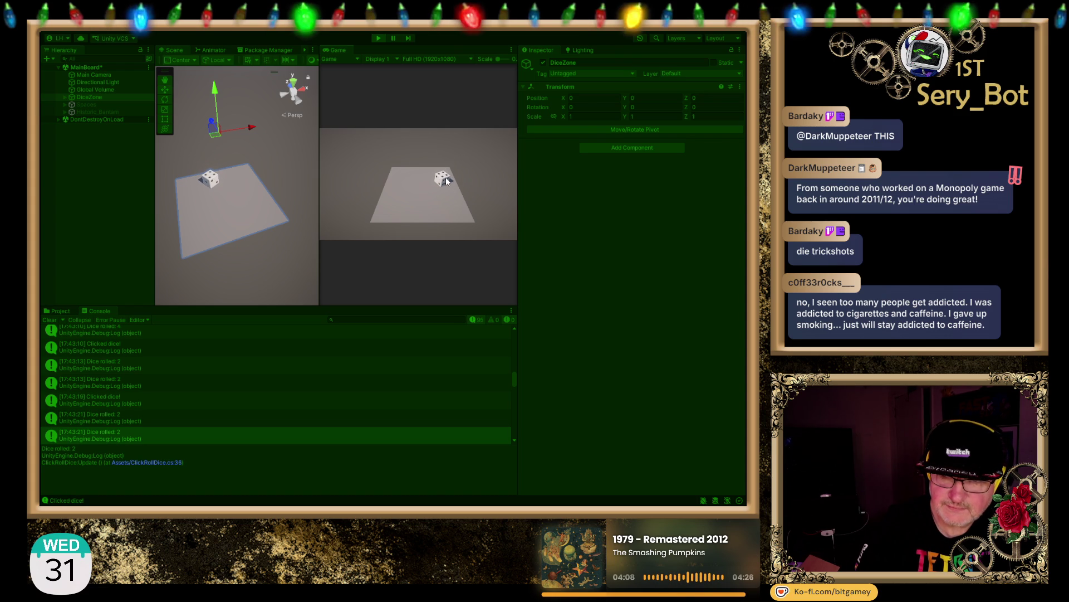
left_click(446, 179)
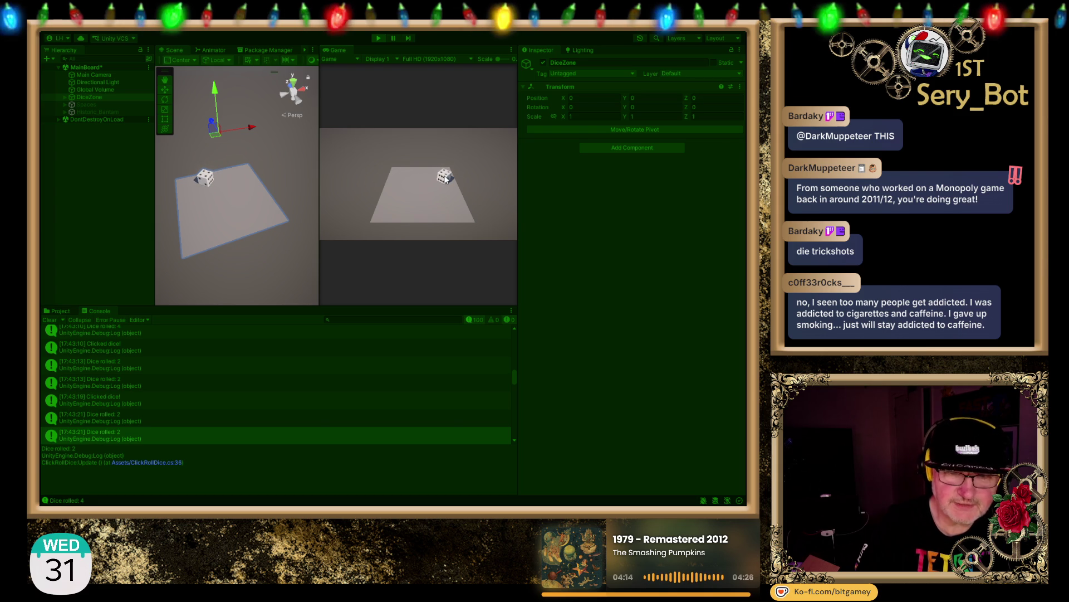
left_click(446, 179)
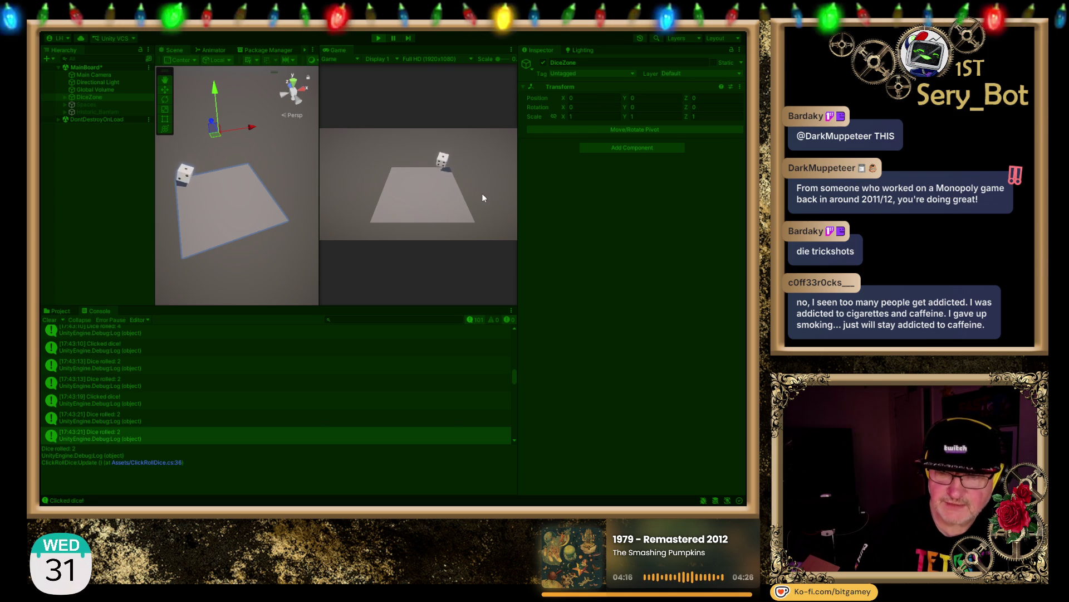